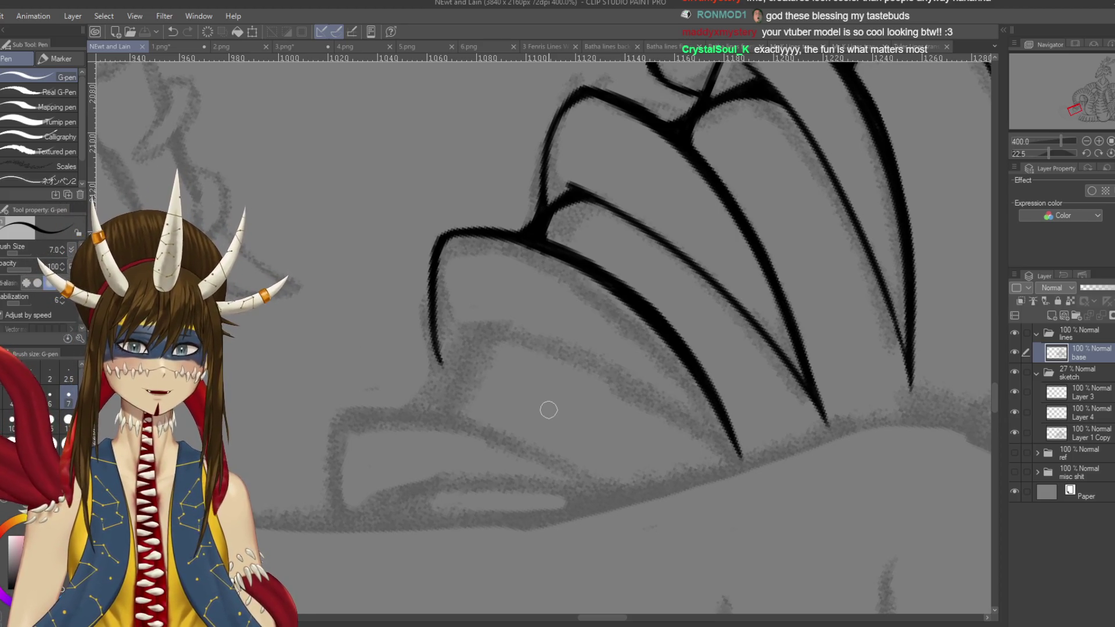
- Ink a long claw line over the sketch, redrawing its lower tip several times
mouse_move(549, 410)
mouse_down()
mouse_move(566, 230)
mouse_move(614, 360)
mouse_up()
key(ctrl+z)
mouse_move(542, 195)
mouse_down()
mouse_move(567, 226)
mouse_move(618, 426)
mouse_move(614, 360)
mouse_move(632, 506)
mouse_up()
key(ctrl+z)
key(ctrl+z)
drag(623, 424, 632, 508)
key(ctrl+z)
drag(619, 441, 630, 518)
key(ctrl+z)
drag(619, 442, 629, 520)
- Rework the claw line's tapered end so it reaches further down
drag(645, 470, 633, 522)
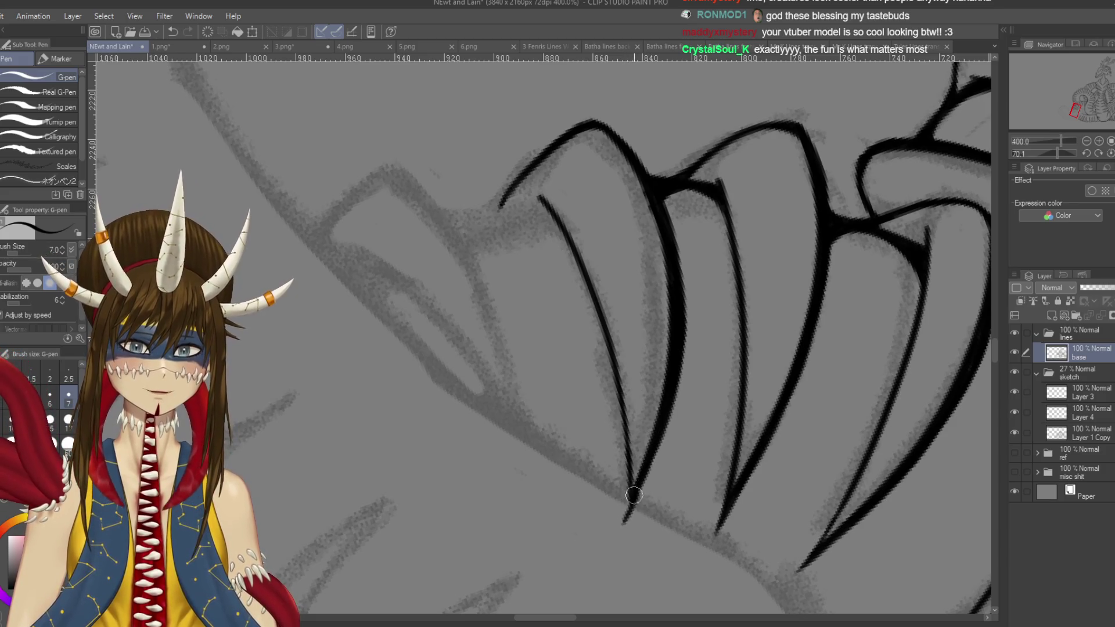
key(ctrl+z)
drag(638, 482, 622, 526)
key(ctrl+z)
key(ctrl+z)
drag(637, 479, 621, 526)
key(ctrl+z)
drag(639, 478, 623, 526)
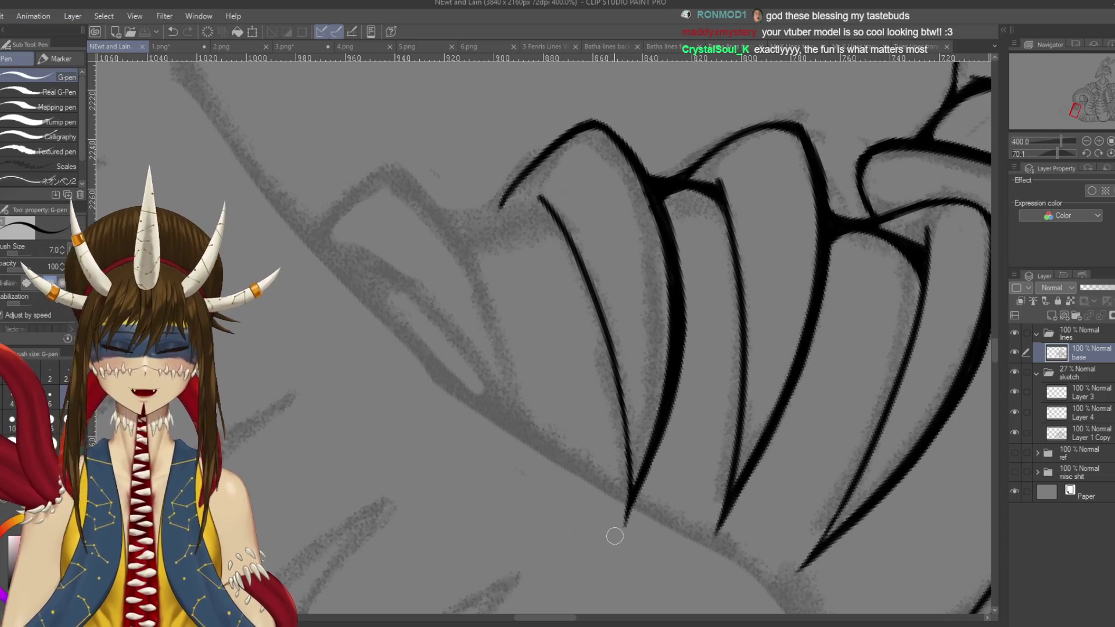
- Turn the canvas sideways over the lower coils and ink a short rib line
scroll(615, 536, down, 6)
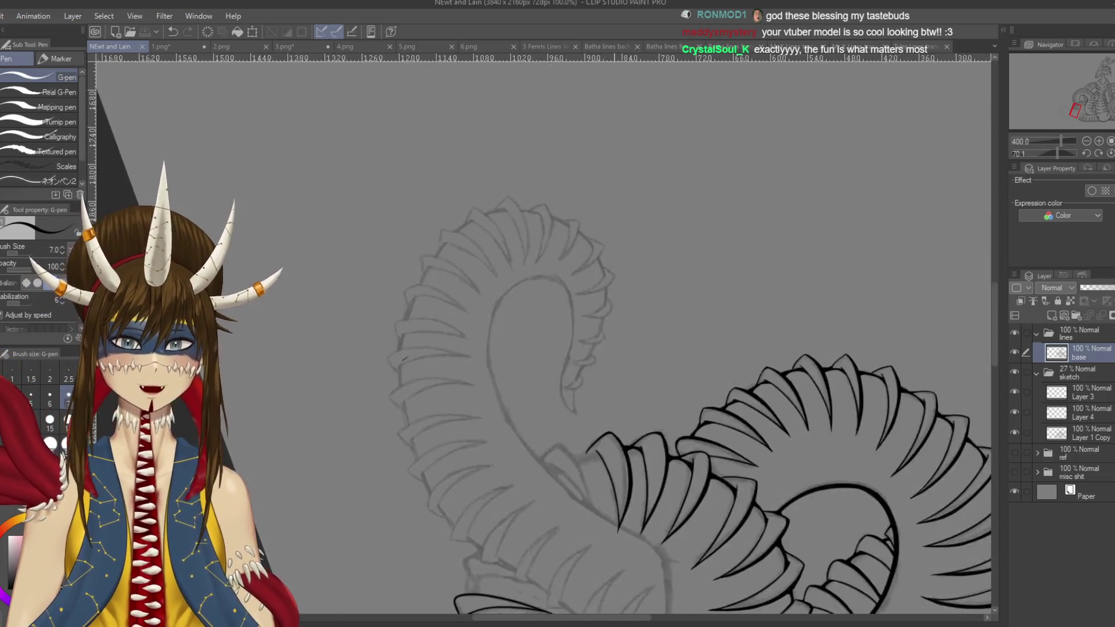
mouse_move(540, 325)
mouse_down()
mouse_move(581, 276)
mouse_move(610, 291)
mouse_up()
mouse_move(515, 466)
mouse_down()
mouse_move(584, 399)
mouse_move(682, 233)
mouse_up()
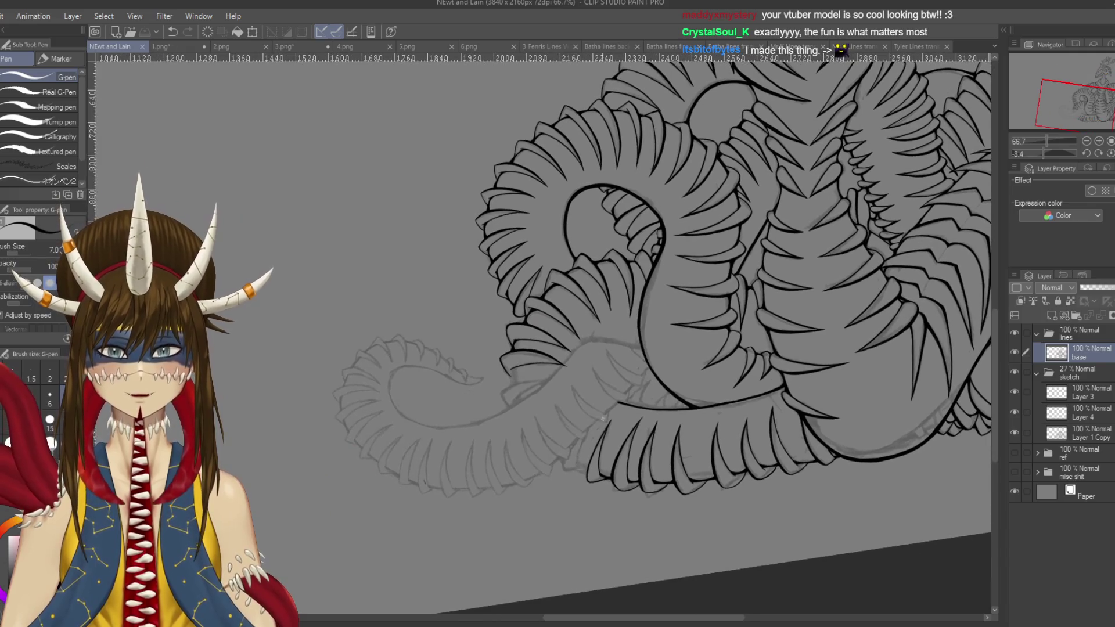
scroll(598, 419, up, 4)
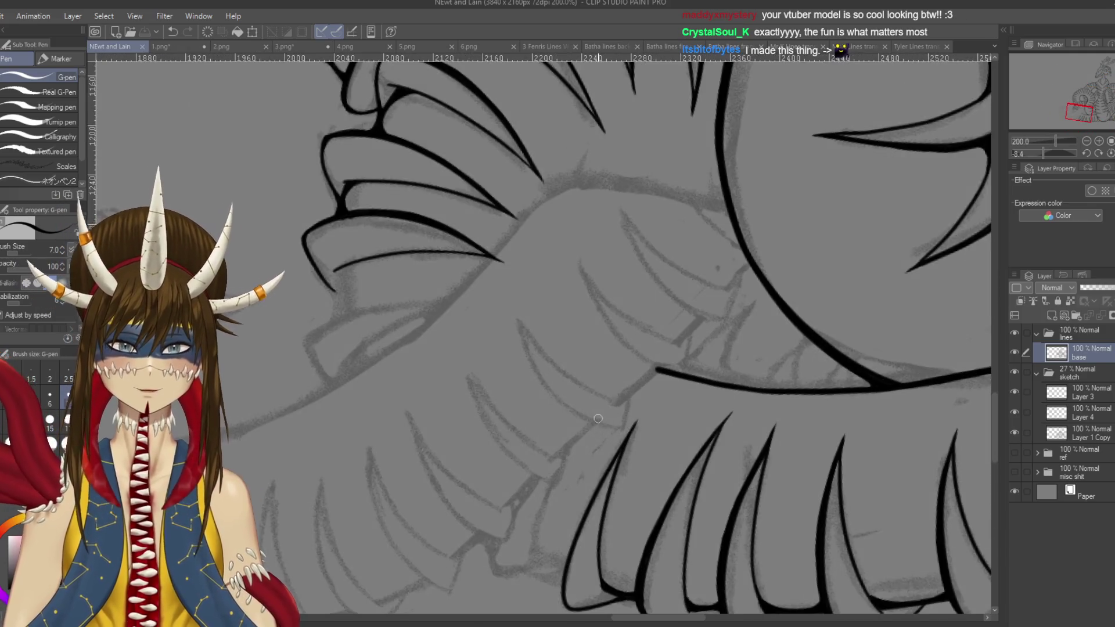
key(r)
mouse_move(566, 270)
mouse_down()
mouse_move(604, 290)
mouse_move(616, 331)
mouse_move(567, 503)
mouse_move(537, 564)
mouse_up()
scroll(567, 468, up, 5)
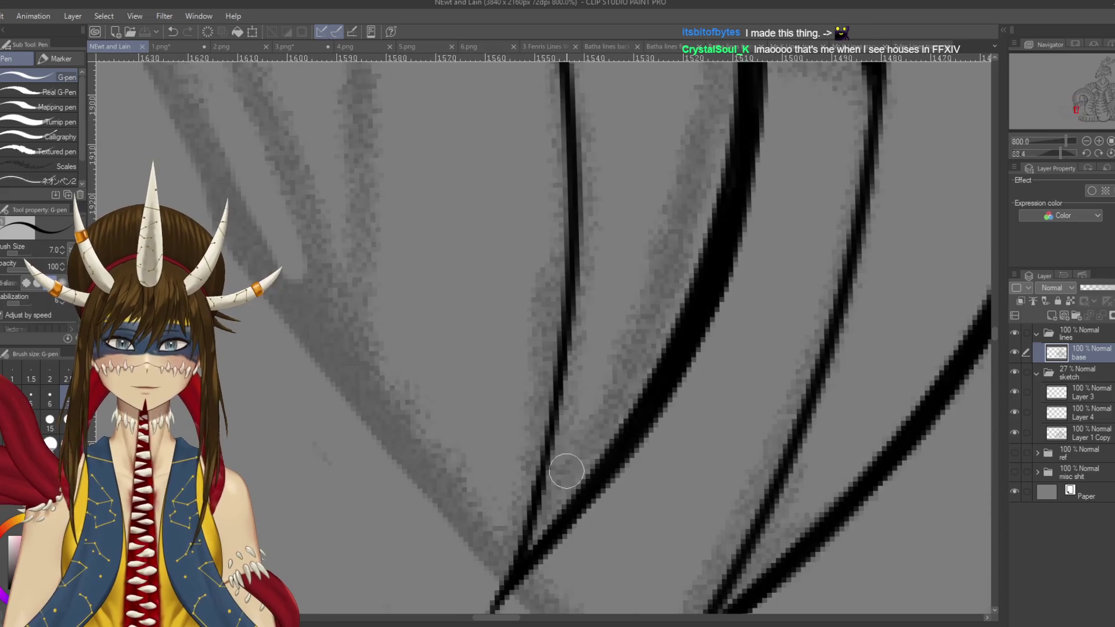
scroll(568, 468, down, 3)
scroll(568, 468, up, 1)
drag(406, 232, 459, 195)
key(ctrl+z)
drag(406, 231, 493, 186)
key(ctrl+z)
mouse_move(405, 230)
mouse_down()
mouse_move(485, 187)
mouse_move(522, 251)
mouse_up()
key(ctrl+z)
key(ctrl+z)
- Extend the rib line down along the sketch and thicken it with extra passes
drag(479, 184, 541, 392)
key(ctrl+z)
mouse_move(482, 190)
mouse_down()
mouse_move(537, 401)
mouse_move(534, 465)
mouse_up()
drag(534, 392, 531, 485)
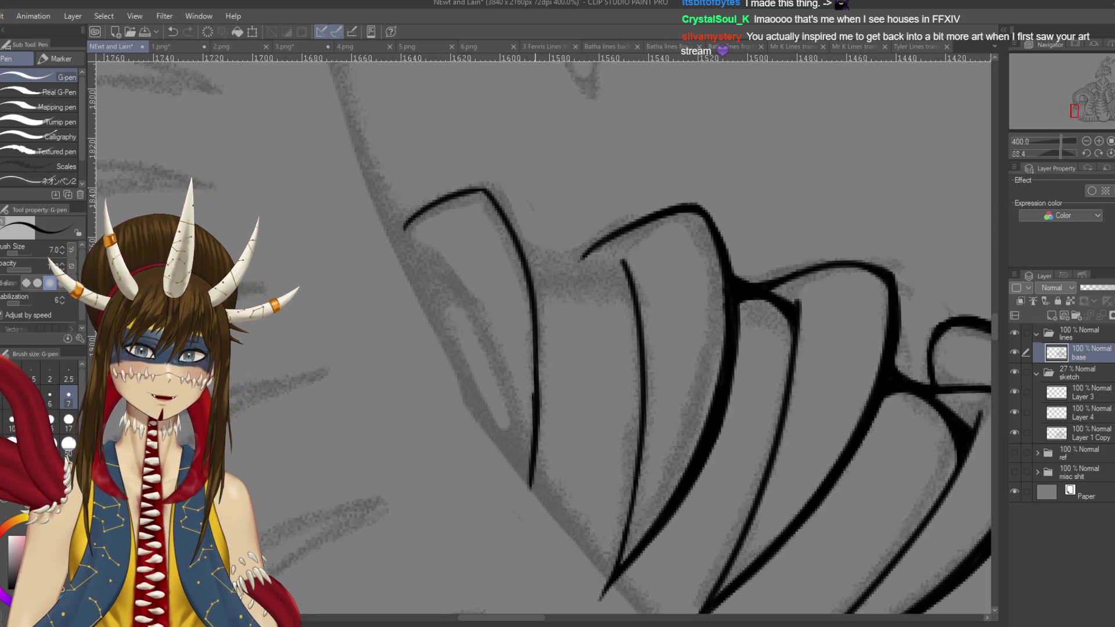
key(ctrl+z)
mouse_move(486, 196)
mouse_down()
mouse_move(520, 227)
mouse_move(535, 285)
mouse_up()
key(ctrl+z)
drag(510, 225, 537, 316)
drag(522, 245, 541, 388)
drag(539, 302, 533, 476)
mouse_move(542, 398)
mouse_down()
mouse_move(536, 335)
mouse_move(535, 398)
mouse_up()
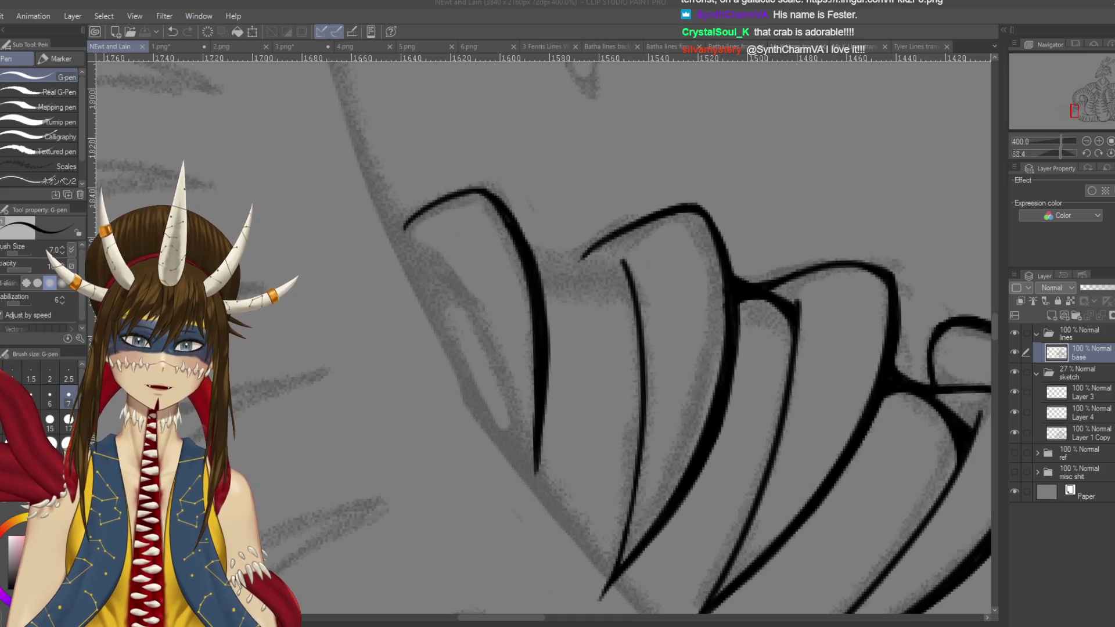
mouse_move(410, 198)
mouse_down()
mouse_move(378, 372)
mouse_move(382, 415)
mouse_up()
key(ctrl+z)
key(r)
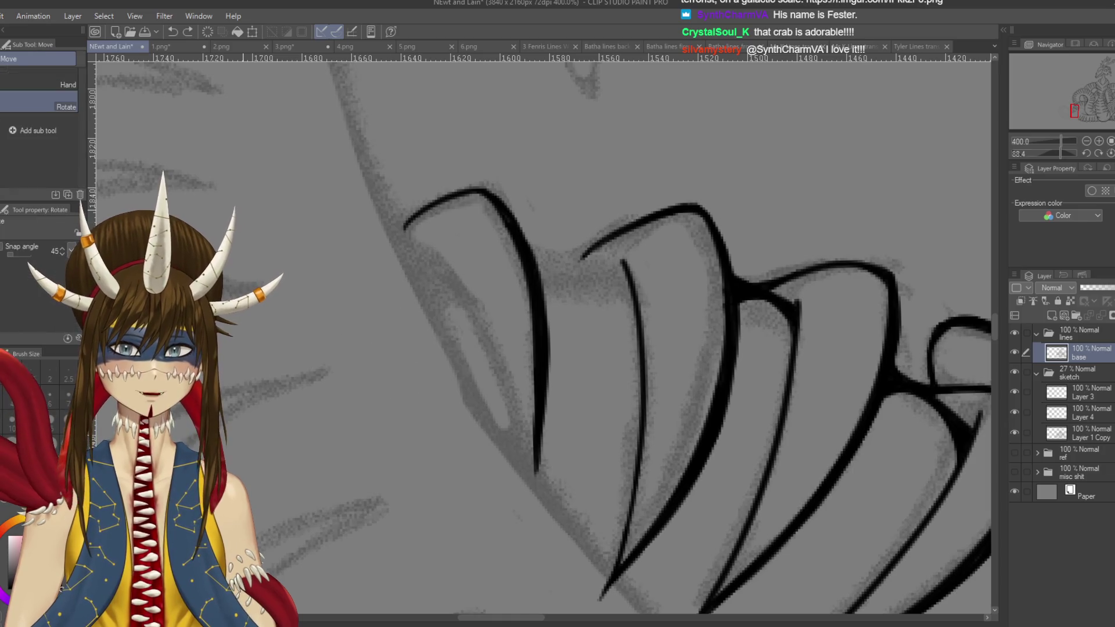
key(p)
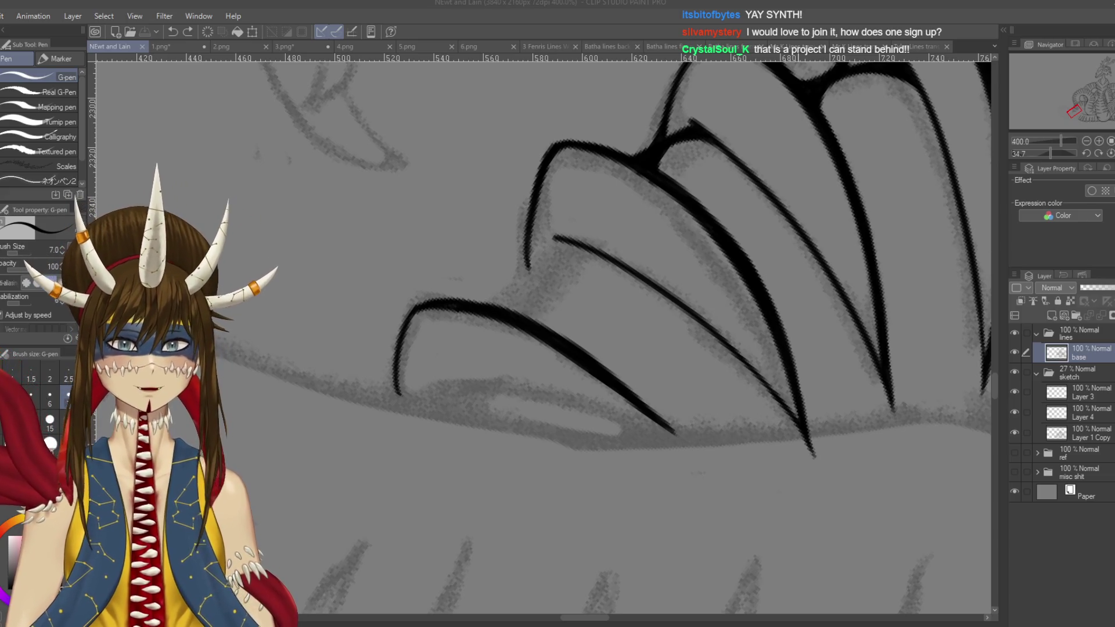
scroll(557, 275, down, 8)
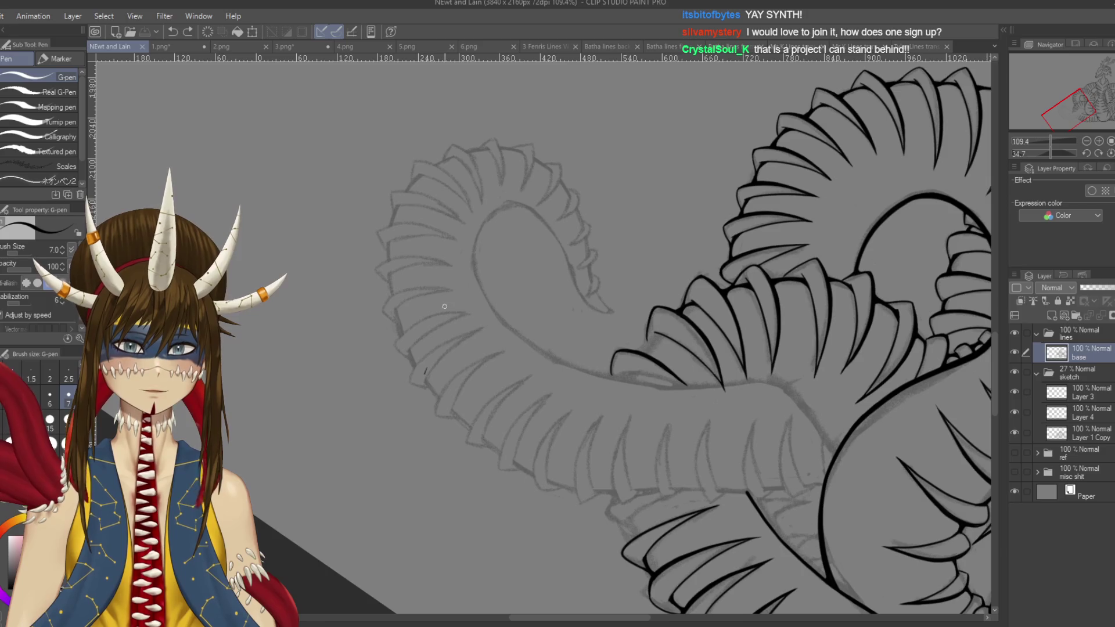
scroll(444, 307, down, 5)
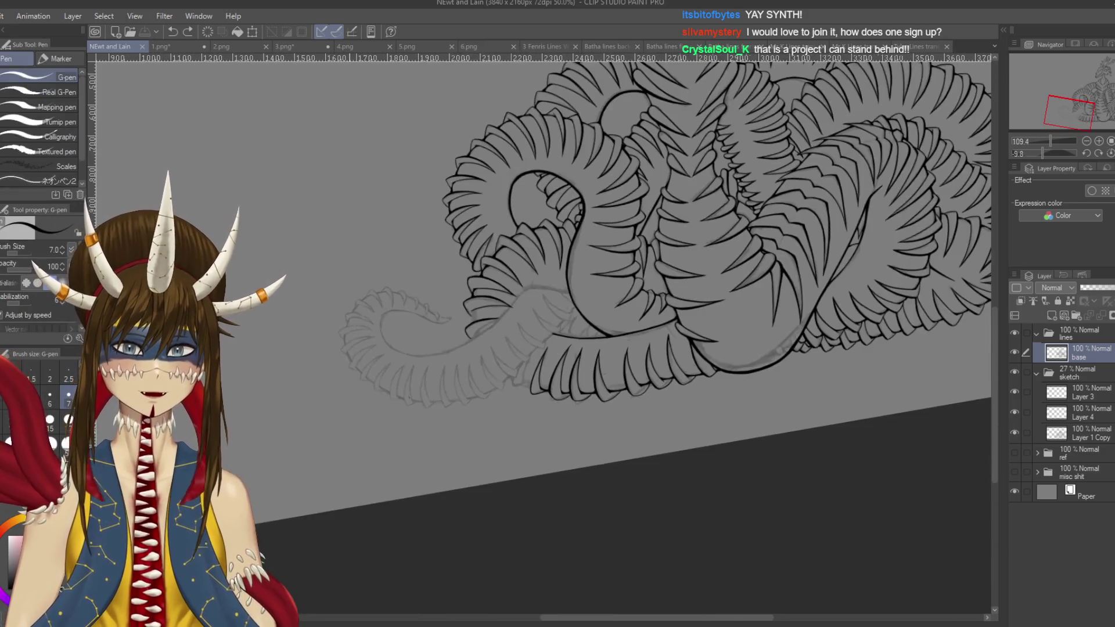
scroll(581, 337, up, 8)
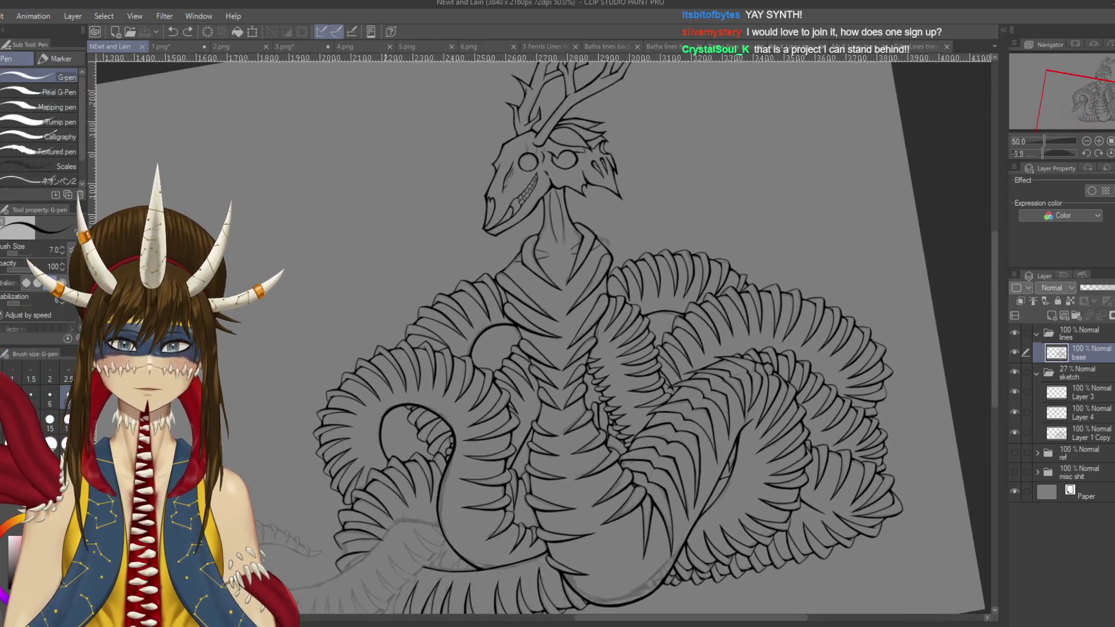
scroll(598, 337, up, 2)
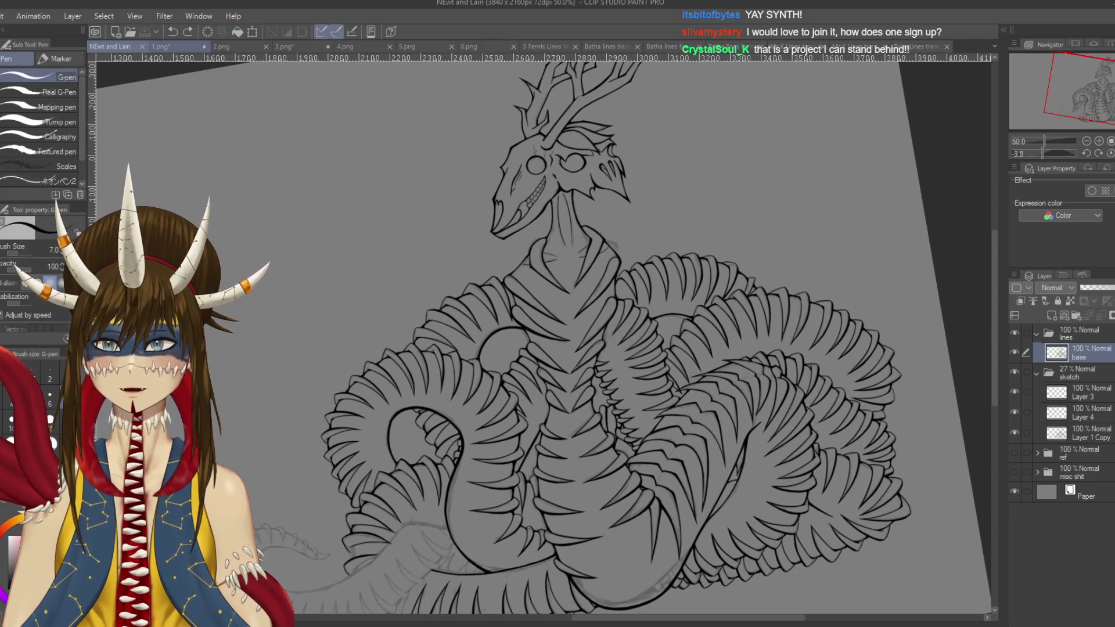
key(ctrl+Tab)
key(ctrl+Tab)
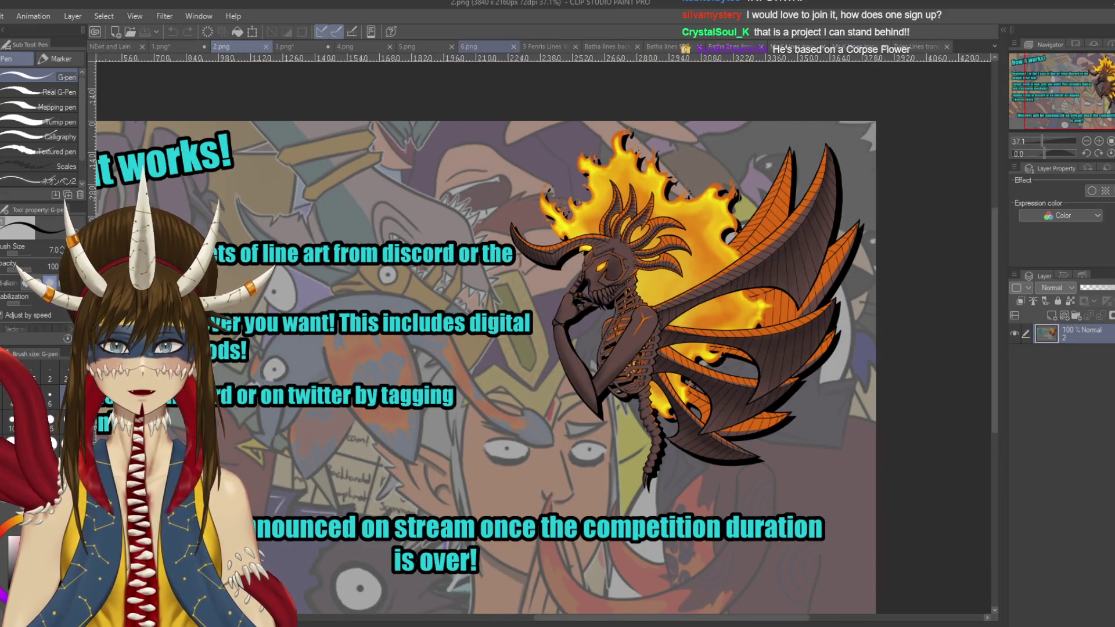
click(469, 47)
scroll(540, 336, right, 5)
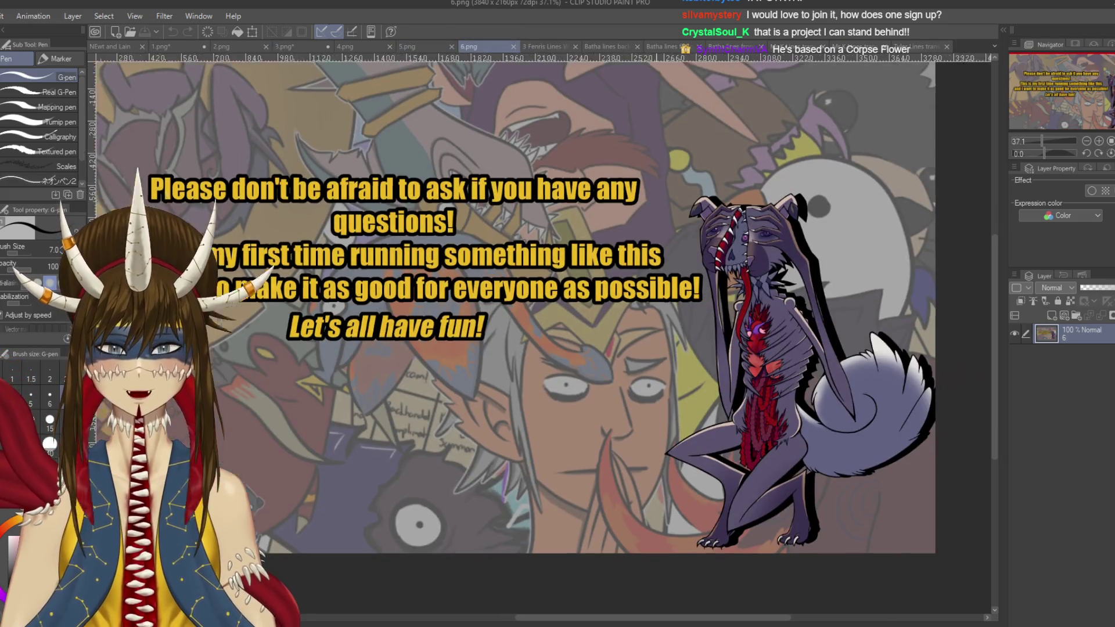
scroll(540, 336, down, 2)
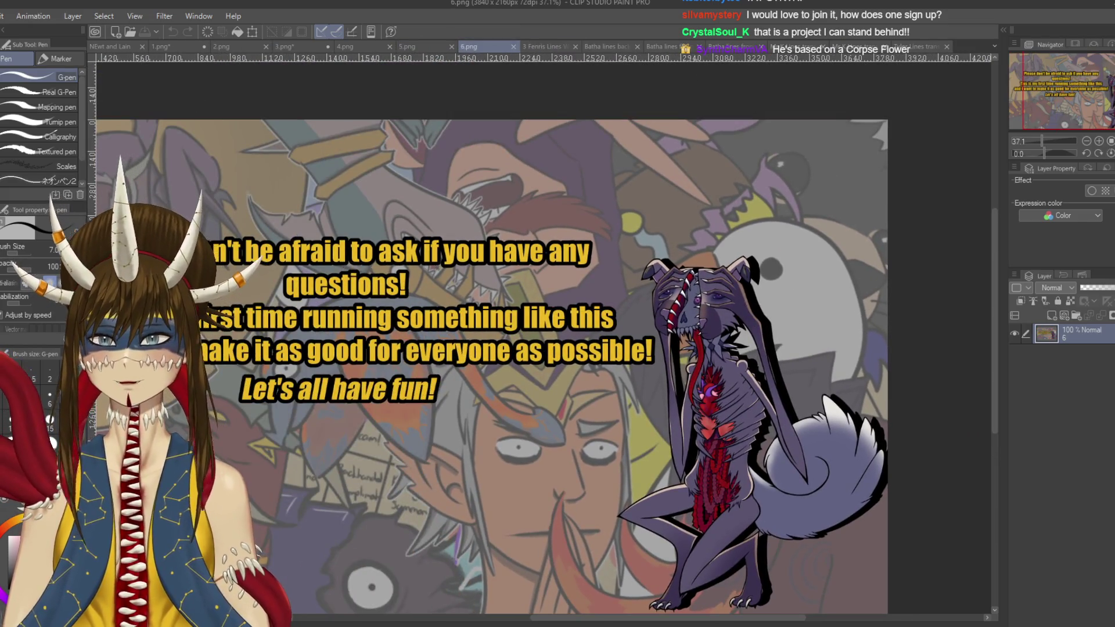
click(110, 47)
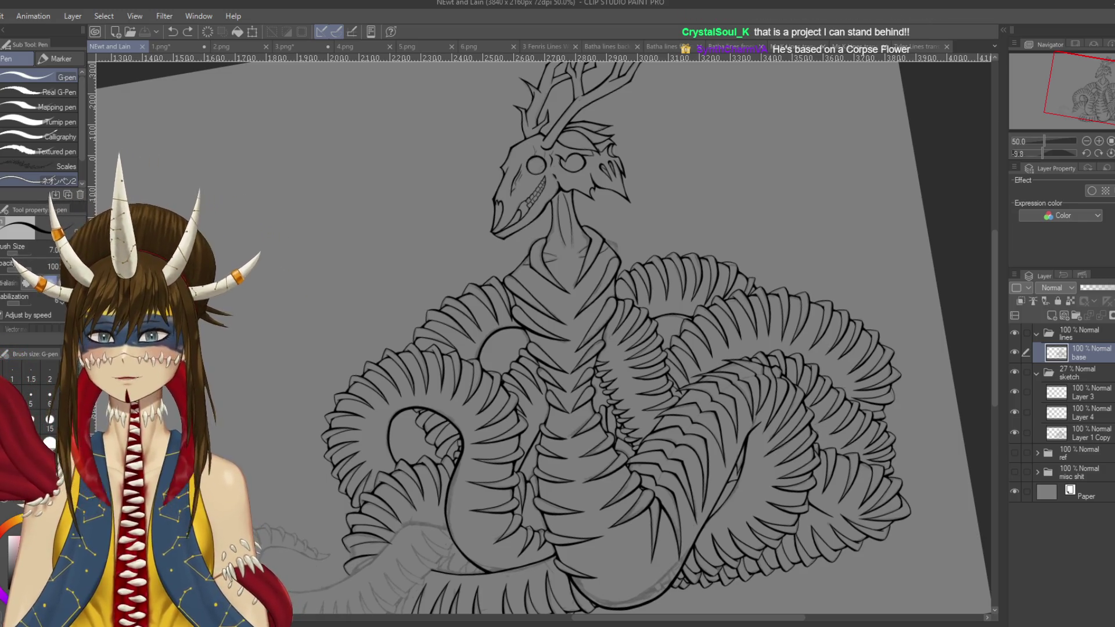
mouse_move(606, 311)
mouse_down()
mouse_move(464, 406)
mouse_move(61, 589)
mouse_up()
key(ctrl+plus)
key(ctrl+plus)
key(ctrl+plus)
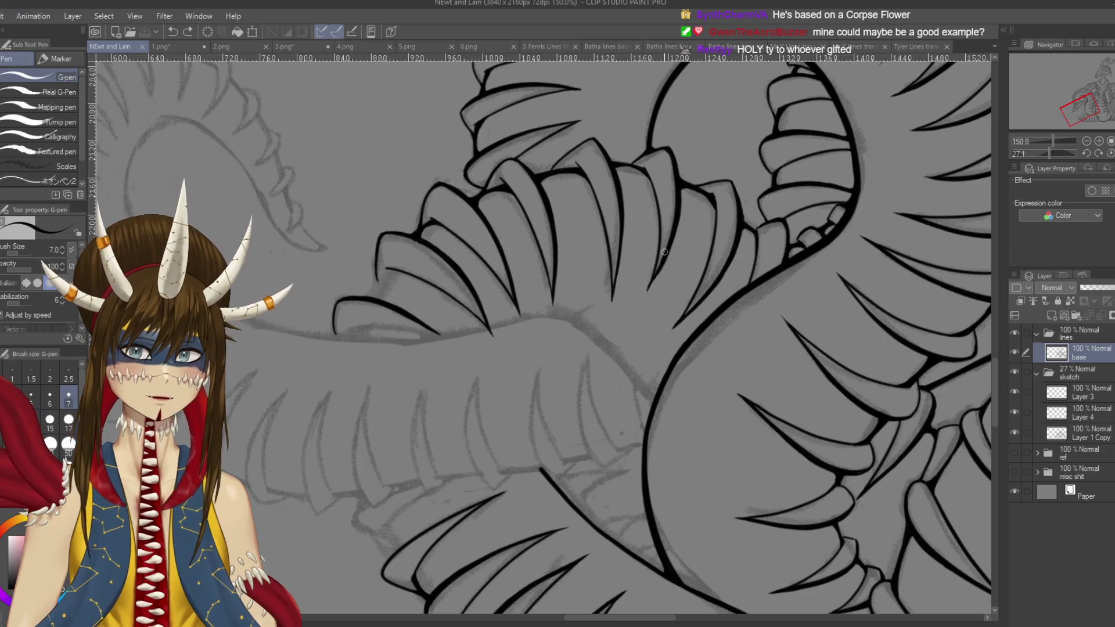
click(349, 46)
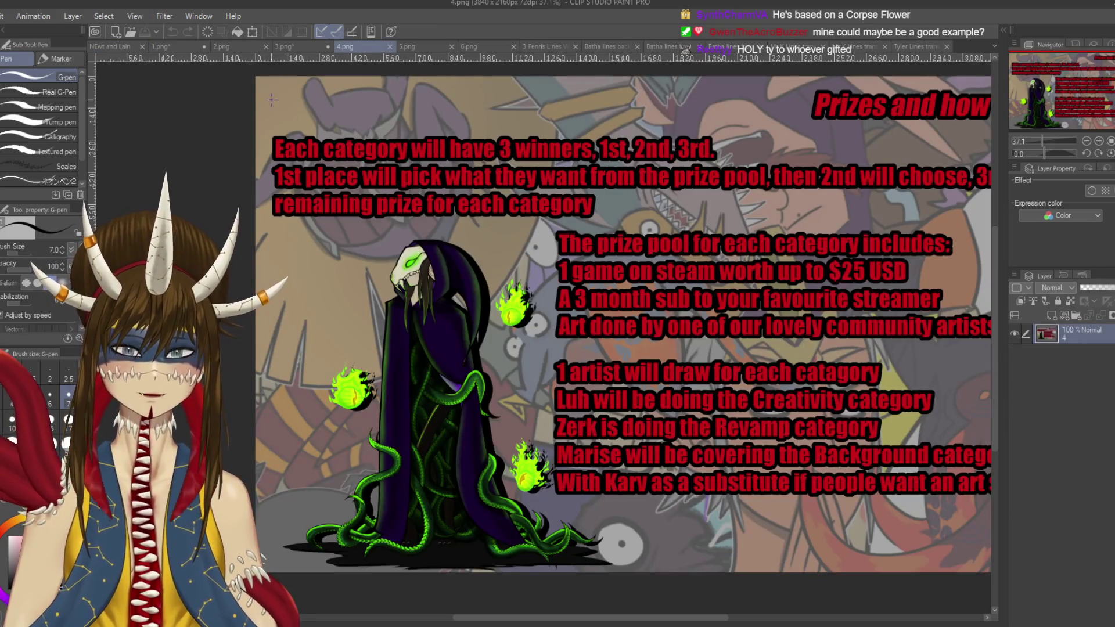
click(110, 46)
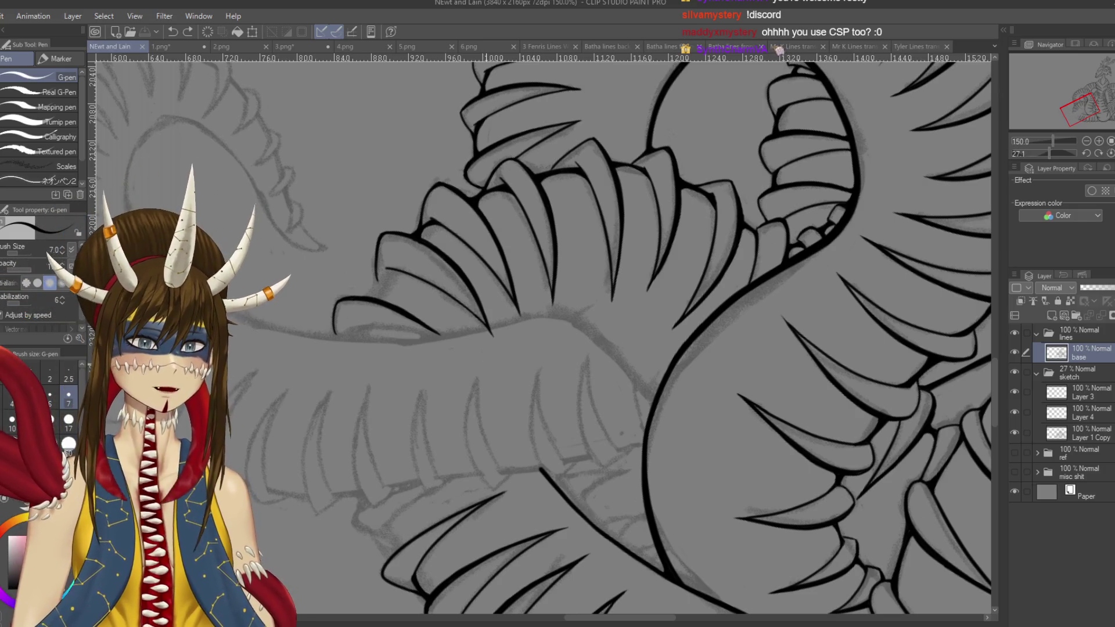
- At 200% zoom, ink the fold lines down-left over the sketch and save
key(ctrl+plus)
key(ctrl+plus)
key(ctrl+plus)
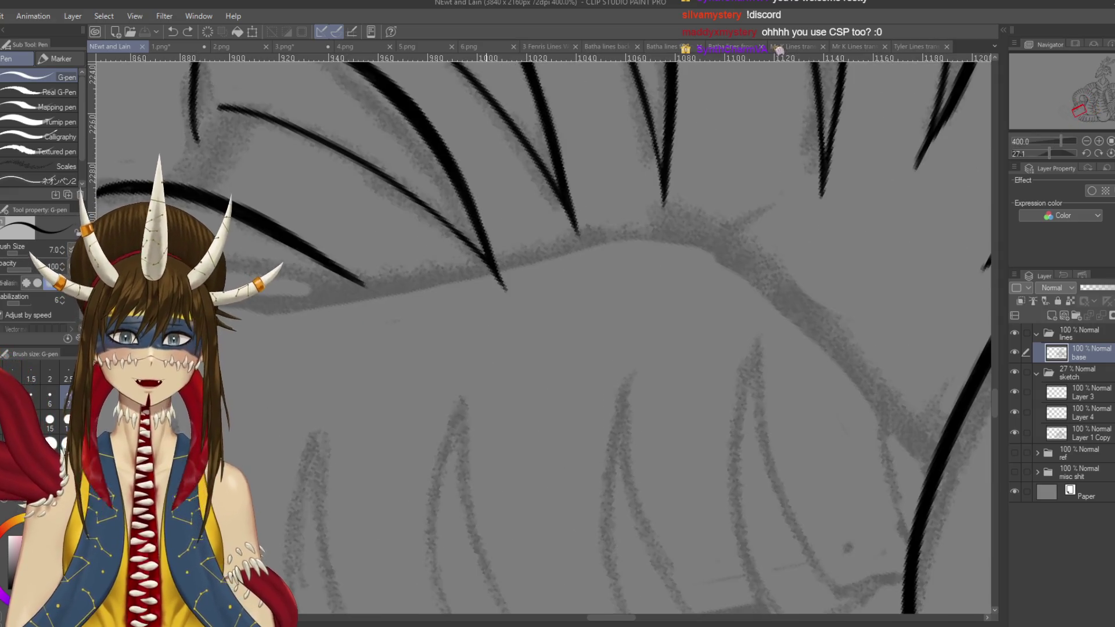
mouse_move(202, 137)
mouse_down()
mouse_move(429, 245)
mouse_move(487, 257)
mouse_move(459, 304)
mouse_up()
key(ctrl+z)
drag(506, 228, 450, 302)
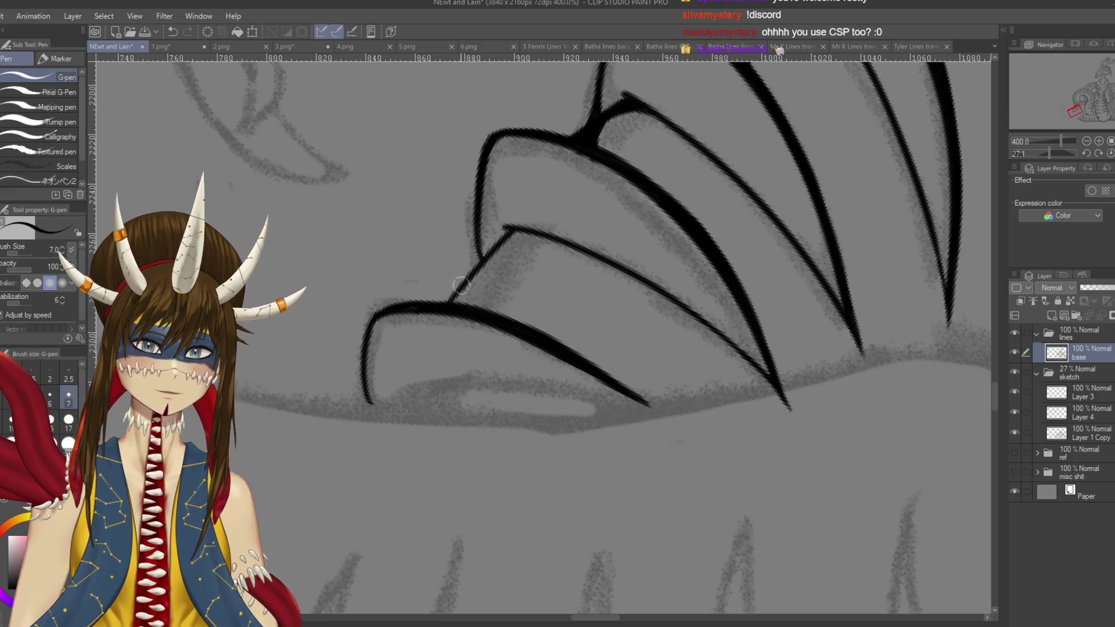
key(ctrl+s)
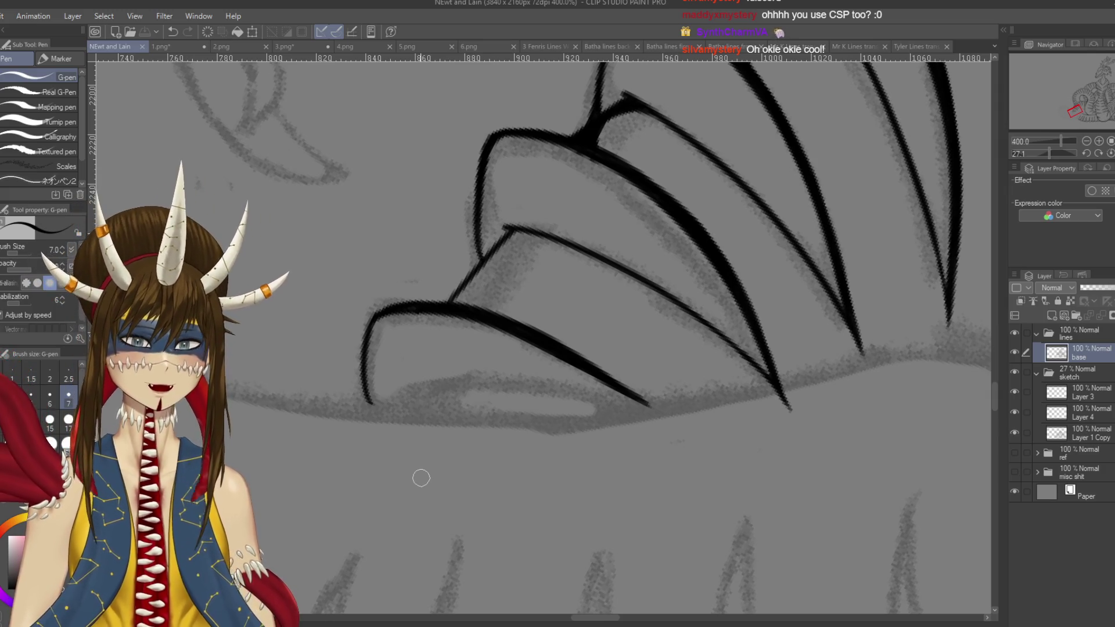
mouse_move(468, 312)
mouse_down()
mouse_move(485, 258)
mouse_move(455, 300)
mouse_up()
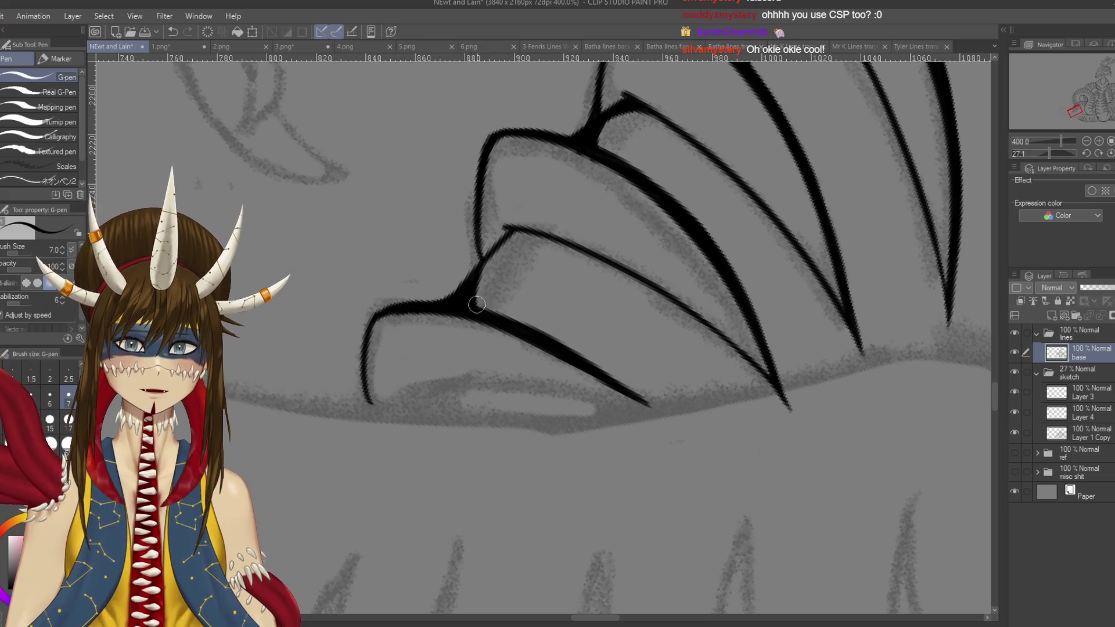
- Rotate the canvas and extend the ink to join the fold, redrawing the last stroke
mouse_move(513, 292)
mouse_down()
mouse_move(477, 232)
mouse_move(514, 323)
mouse_up()
mouse_move(521, 251)
mouse_down()
mouse_move(503, 266)
mouse_move(543, 238)
mouse_move(525, 343)
mouse_move(566, 349)
mouse_move(556, 320)
mouse_up()
drag(530, 257, 568, 228)
key(r)
mouse_move(651, 186)
mouse_down()
mouse_move(726, 262)
mouse_move(720, 289)
mouse_up()
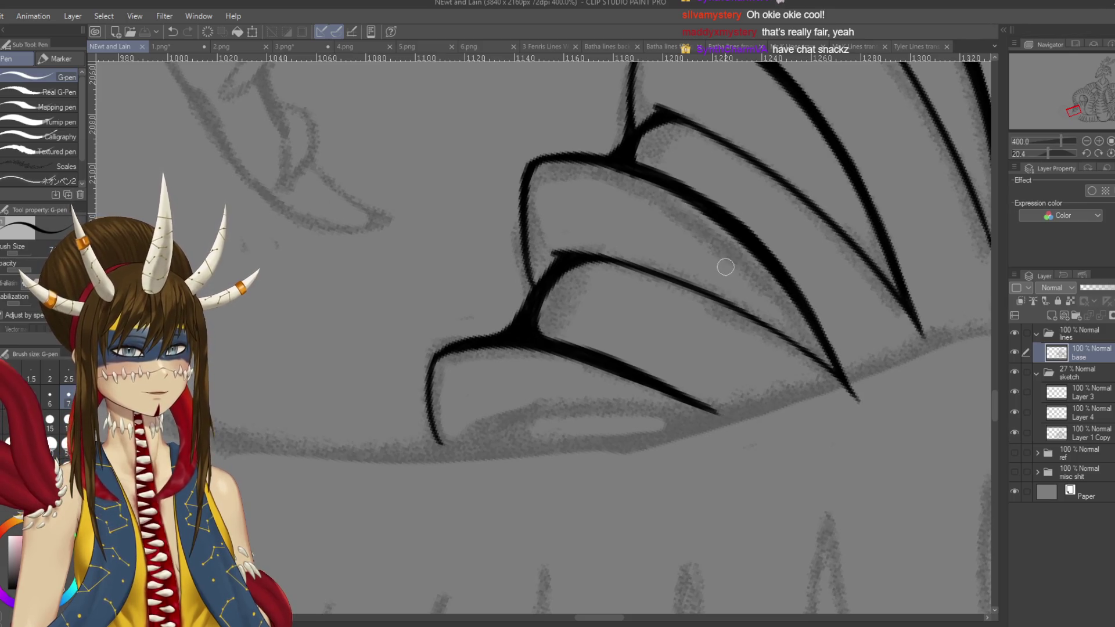
key(r)
drag(717, 282, 736, 334)
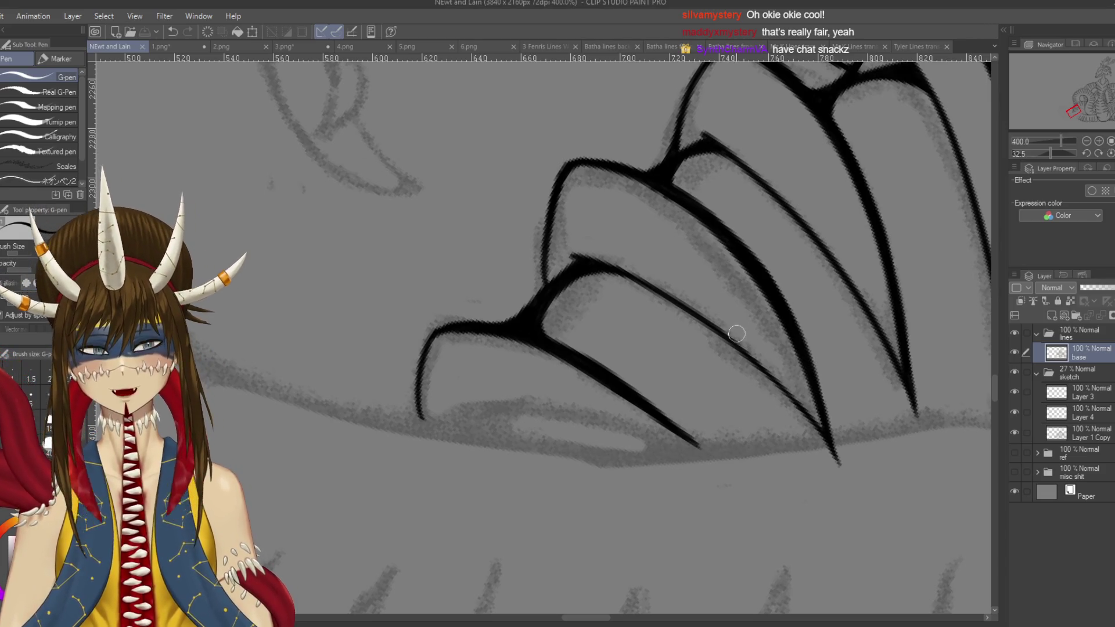
key(ctrl+z)
drag(552, 292, 541, 327)
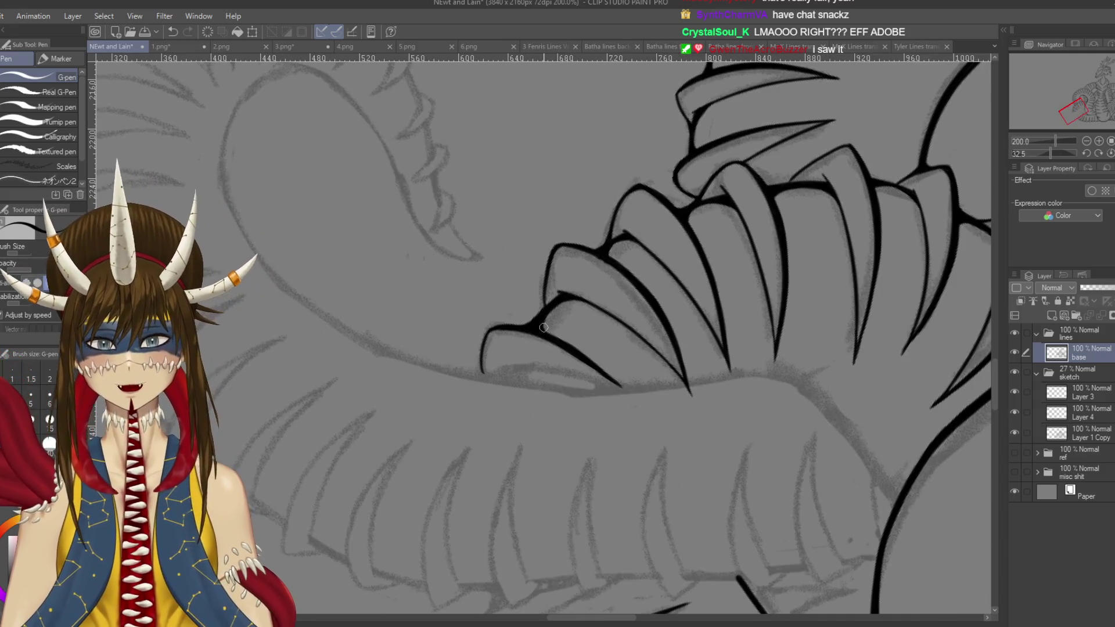
- Rotate toward the claws and ink a bold line along the left claw's sketch
key(shift+space)
drag(581, 349, 610, 261)
drag(580, 348, 650, 244)
scroll(540, 334, down, 2)
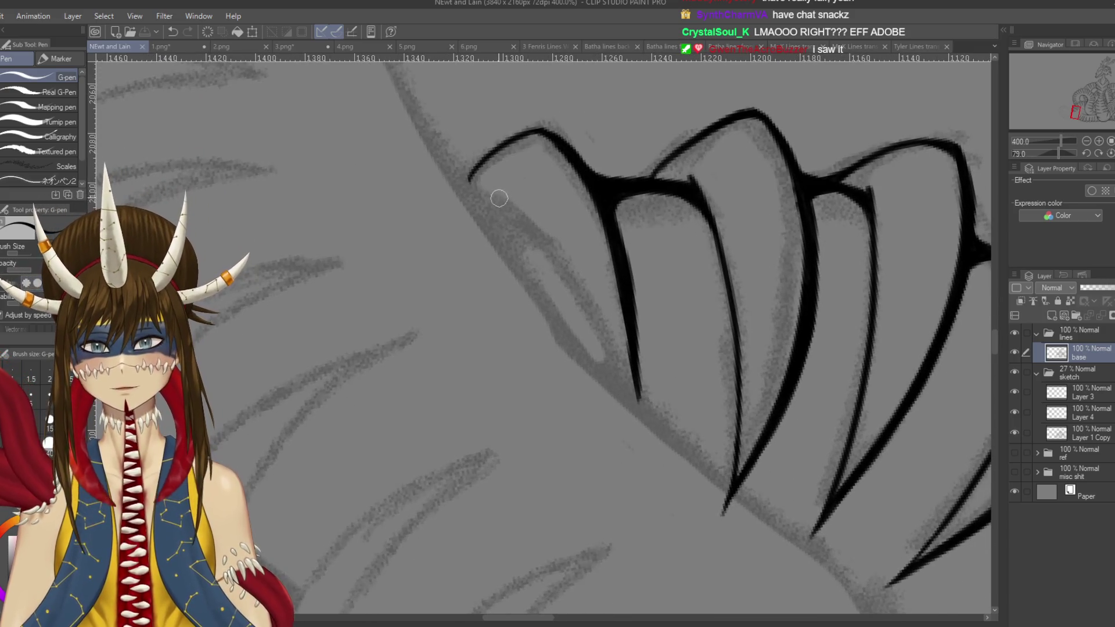
drag(498, 199, 602, 337)
key(ctrl+z)
drag(491, 182, 609, 350)
key(ctrl+z)
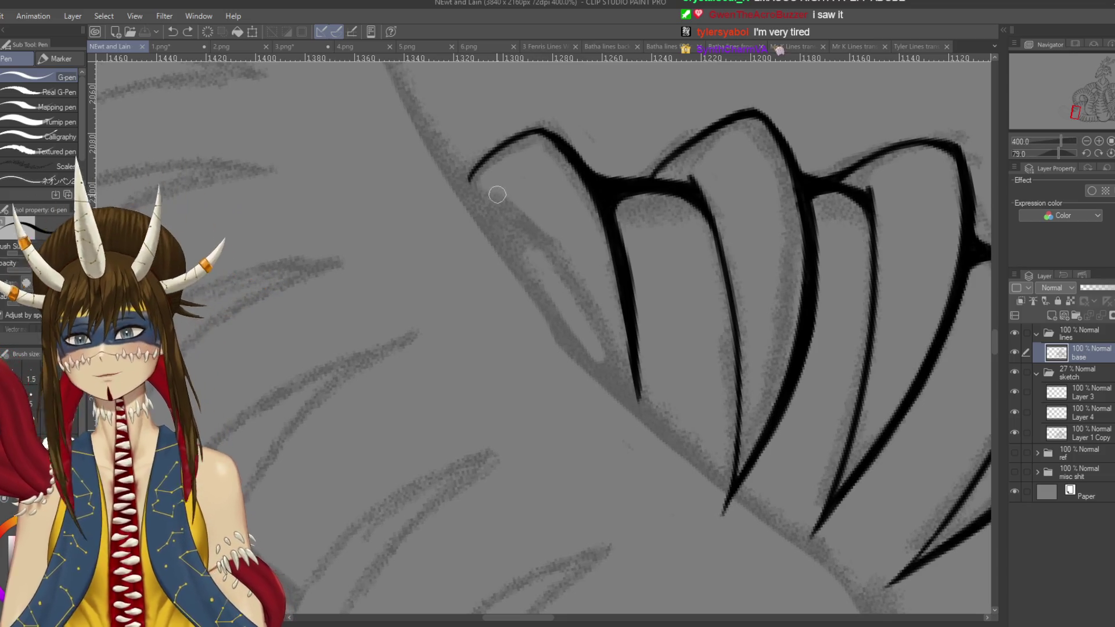
drag(495, 191, 635, 390)
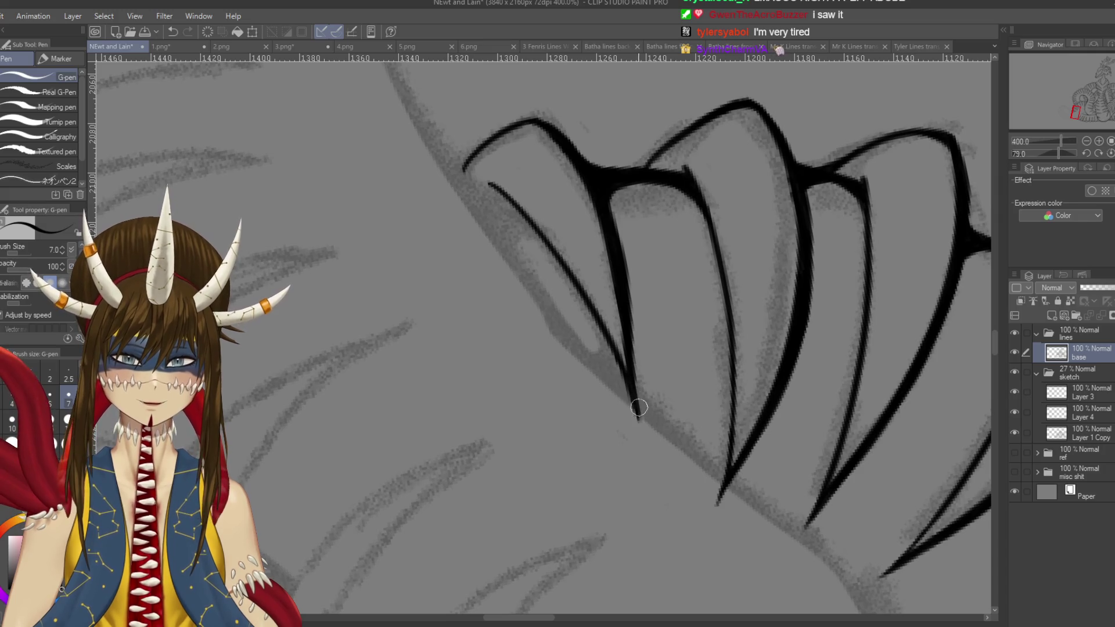
- Tidy the claw tip with the eraser, return to the pen, and tilt the view
key(e)
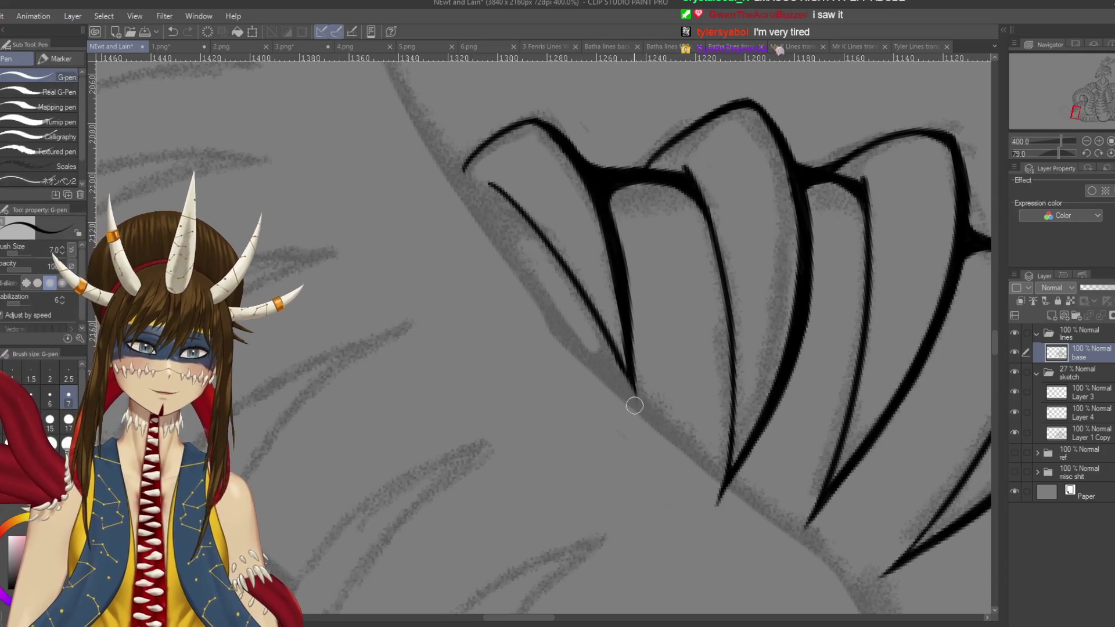
key(p)
key(h)
drag(552, 261, 516, 298)
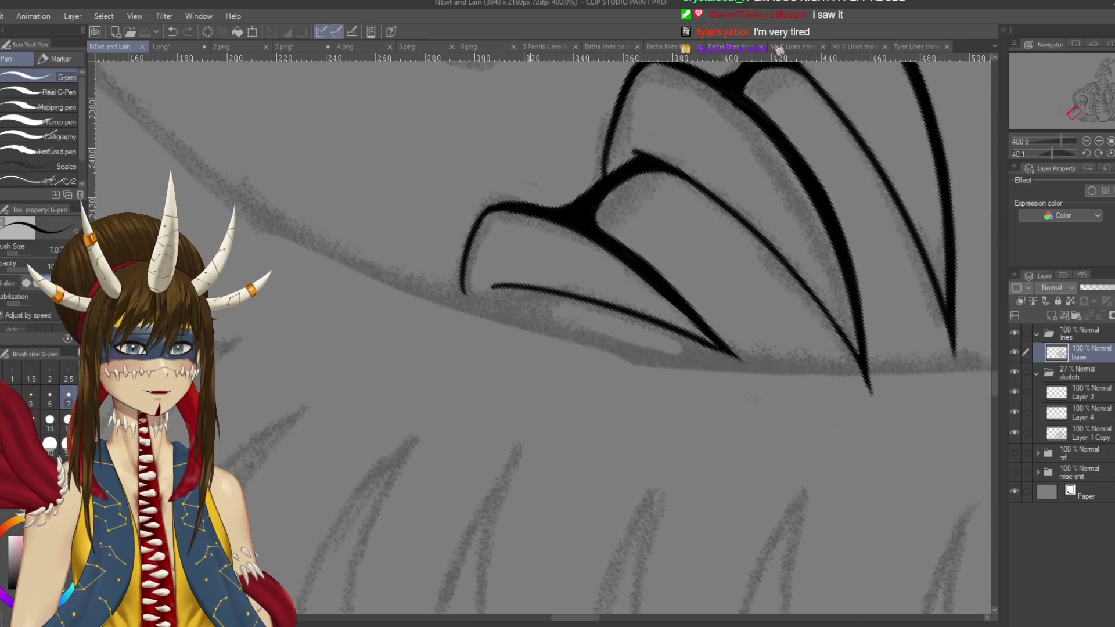
scroll(530, 310, down, 4)
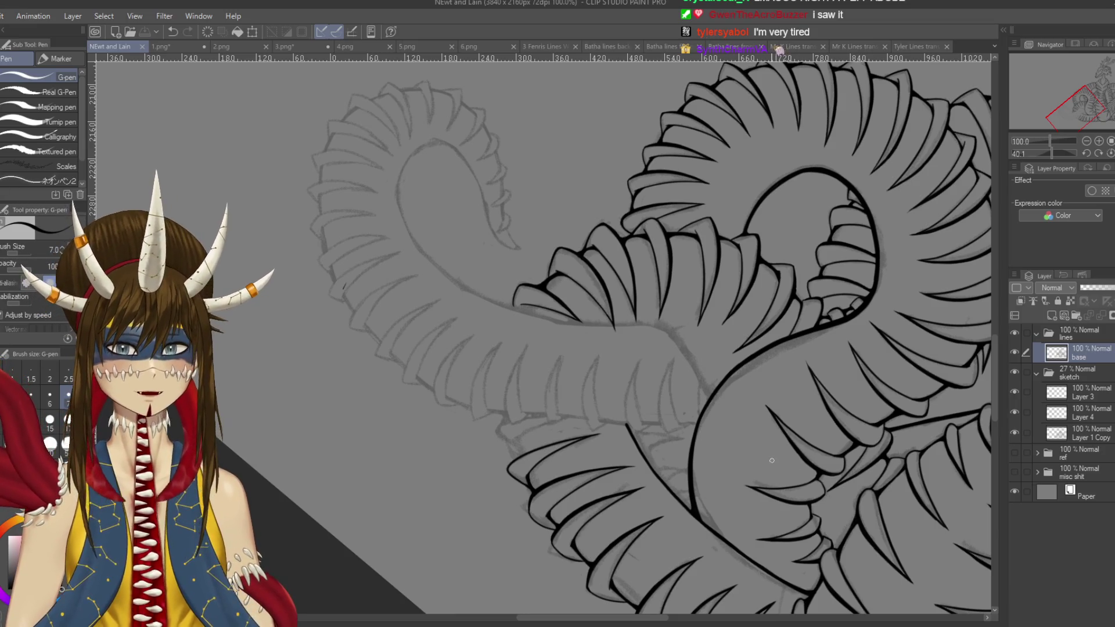
- Undo the last stroke, save, and pan to the teeth and mouth lines
key(ctrl+z)
drag(792, 456, 682, 433)
key(ctrl+s)
scroll(684, 430, up, 2)
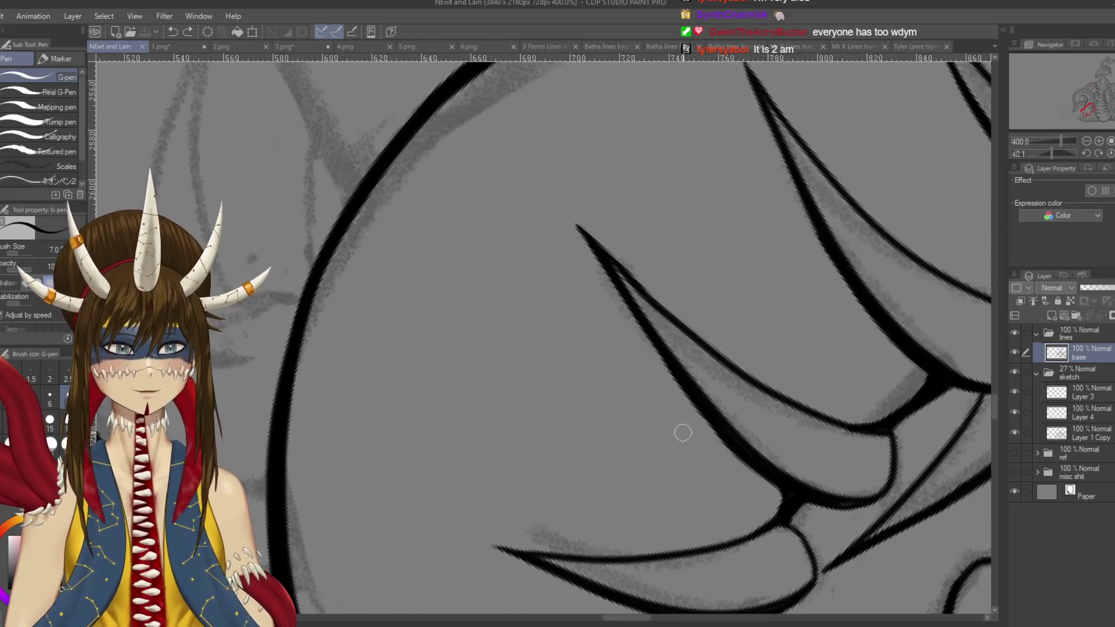
scroll(684, 430, up, 2)
scroll(583, 269, down, 1)
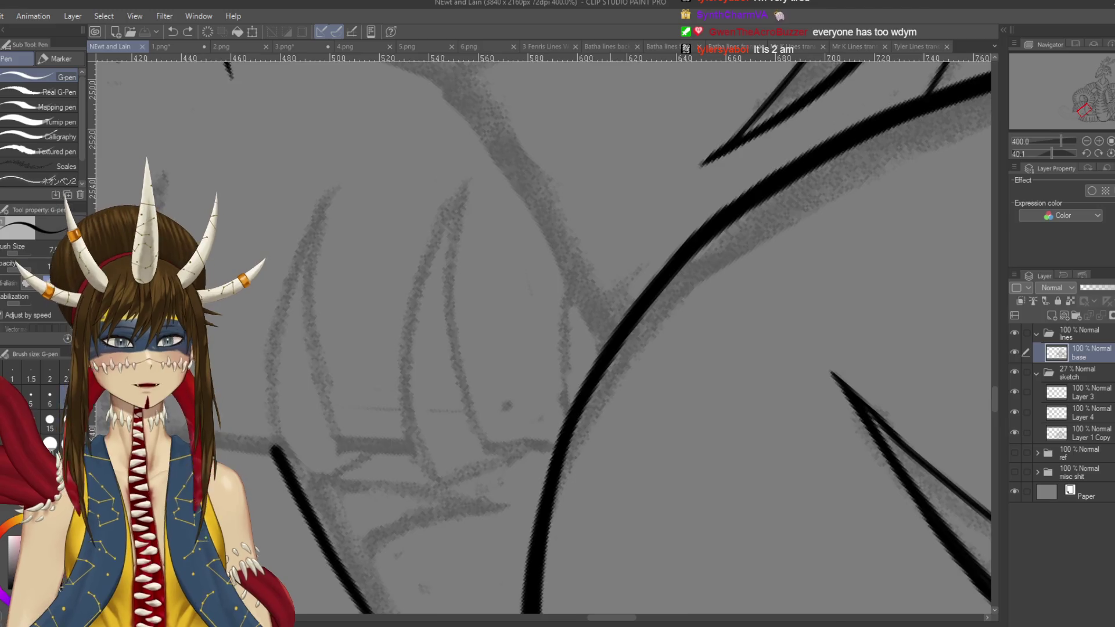
scroll(610, 248, down, 1)
drag(611, 248, 674, 212)
- With the G-pen, ink the curve down from the top through the belly, redrawing until it fits
key(p)
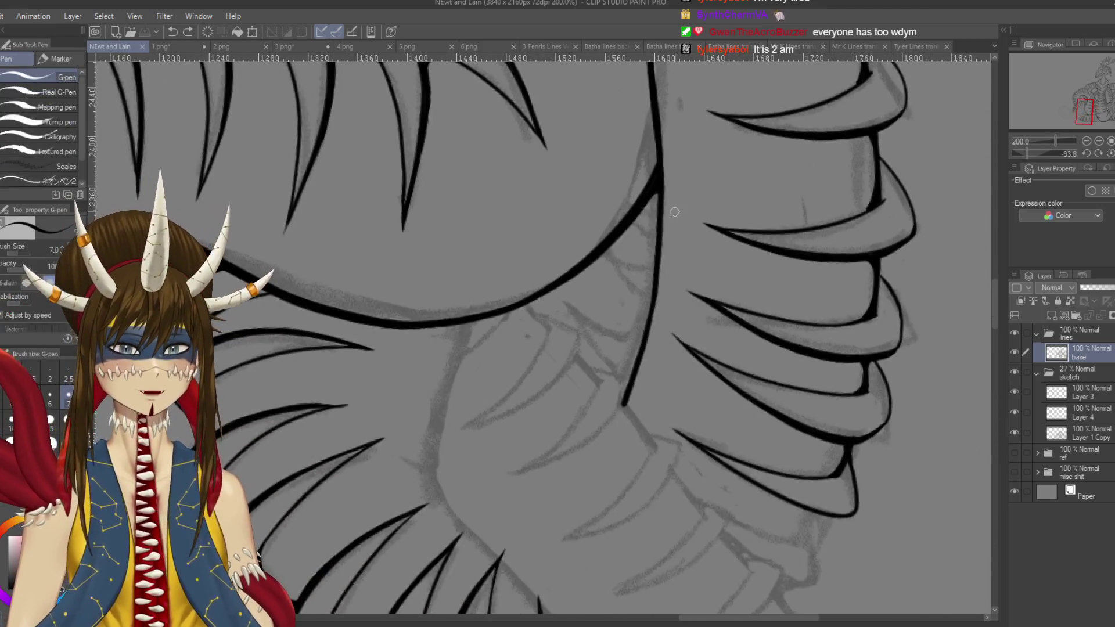
scroll(675, 212, up, 2)
scroll(639, 198, left, 5)
scroll(638, 197, down, 5)
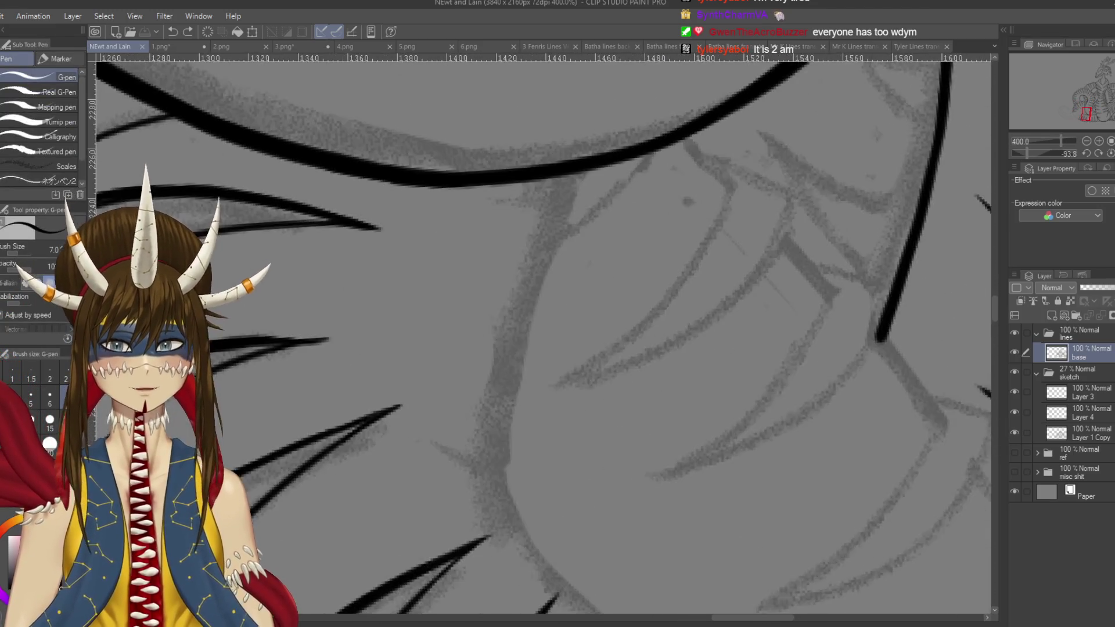
drag(630, 130, 567, 293)
key(ctrl+z)
drag(624, 139, 537, 499)
key(ctrl+z)
drag(630, 131, 554, 503)
key(ctrl+z)
drag(629, 139, 555, 534)
key(ctrl+z)
mouse_move(630, 135)
mouse_down()
mouse_move(572, 249)
mouse_move(583, 546)
mouse_up()
key(ctrl+z)
drag(624, 138, 605, 560)
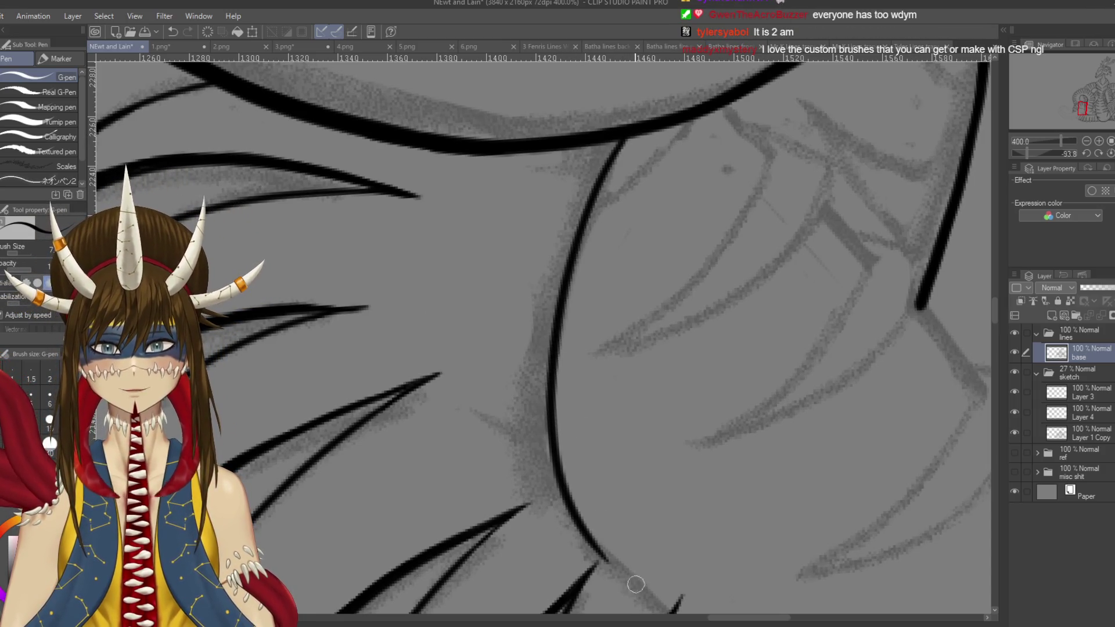
- Move to the lower body section, straighten the view upright, and return to the pen
drag(666, 318, 673, 409)
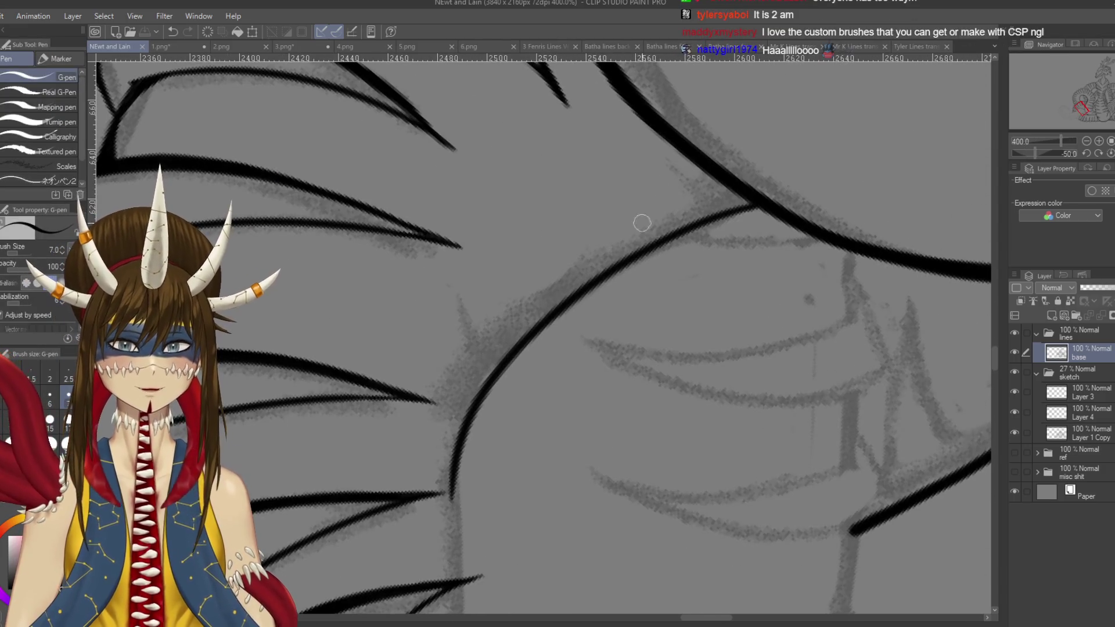
scroll(650, 198, down, 2)
drag(594, 381, 629, 264)
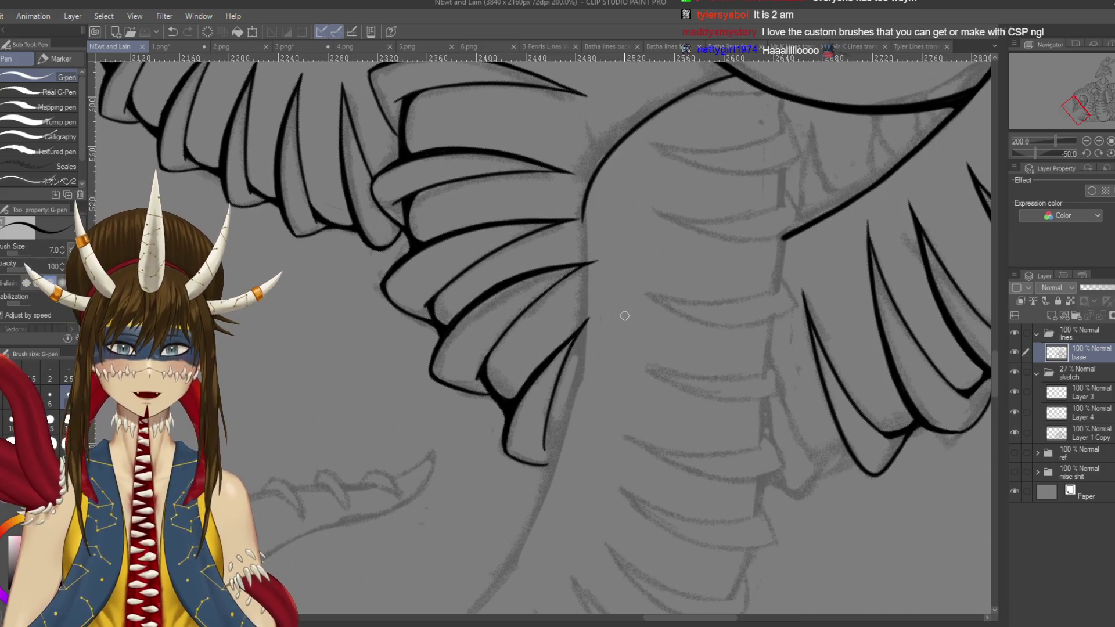
scroll(624, 315, up, 2)
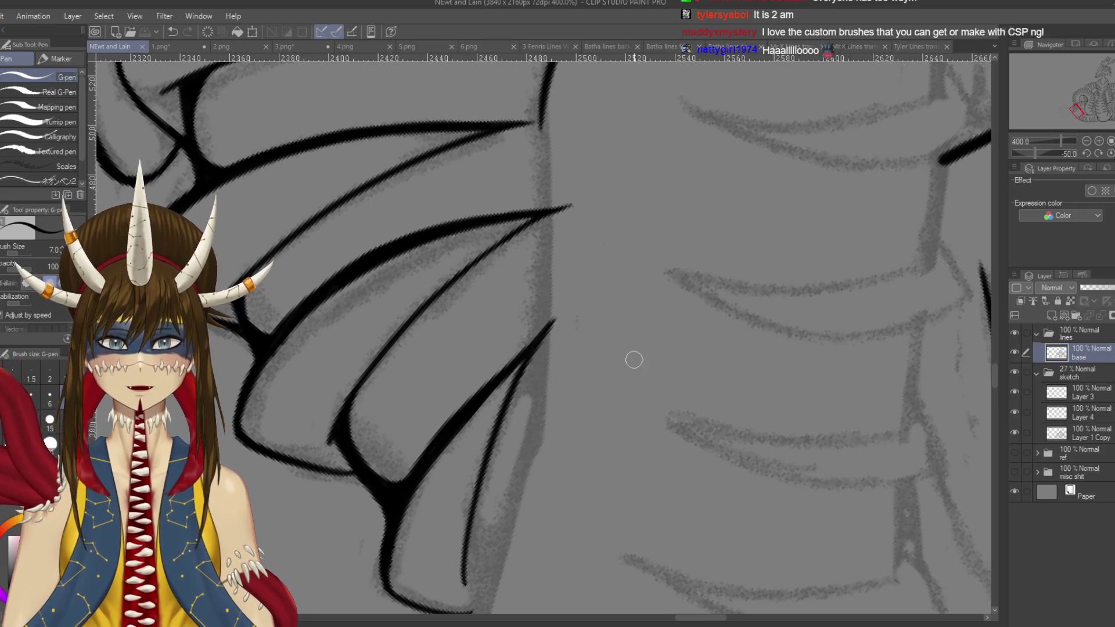
scroll(635, 361, down, 6)
key(r)
drag(581, 290, 639, 232)
key(p)
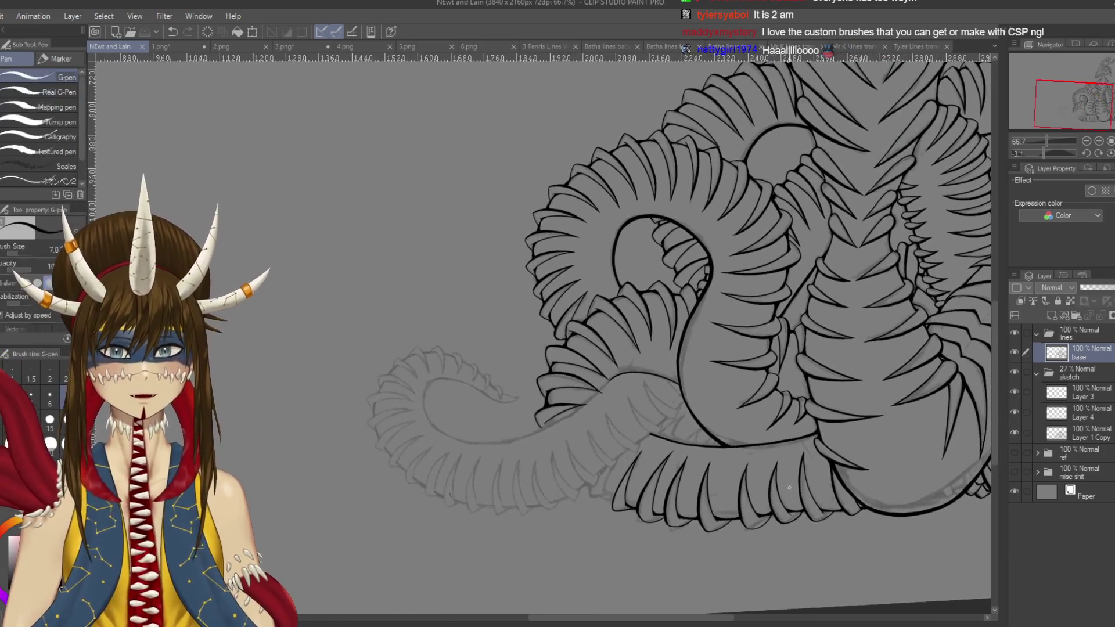
scroll(639, 348, down, 2)
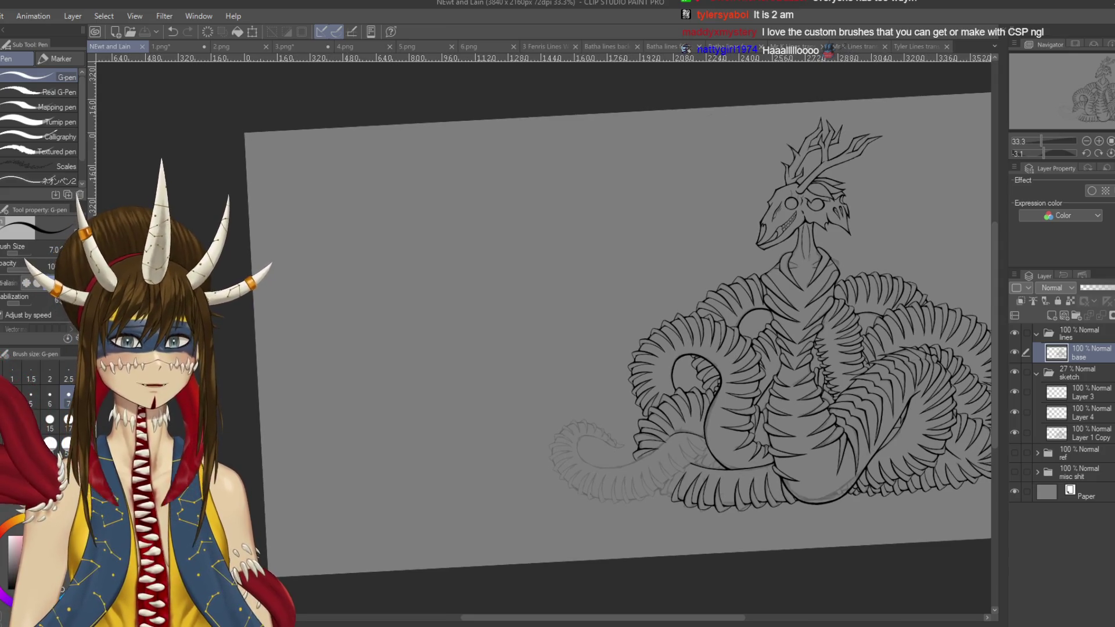
click(1015, 452)
mouse_move(430, 389)
mouse_down()
mouse_move(577, 411)
mouse_move(606, 361)
mouse_move(522, 363)
mouse_up()
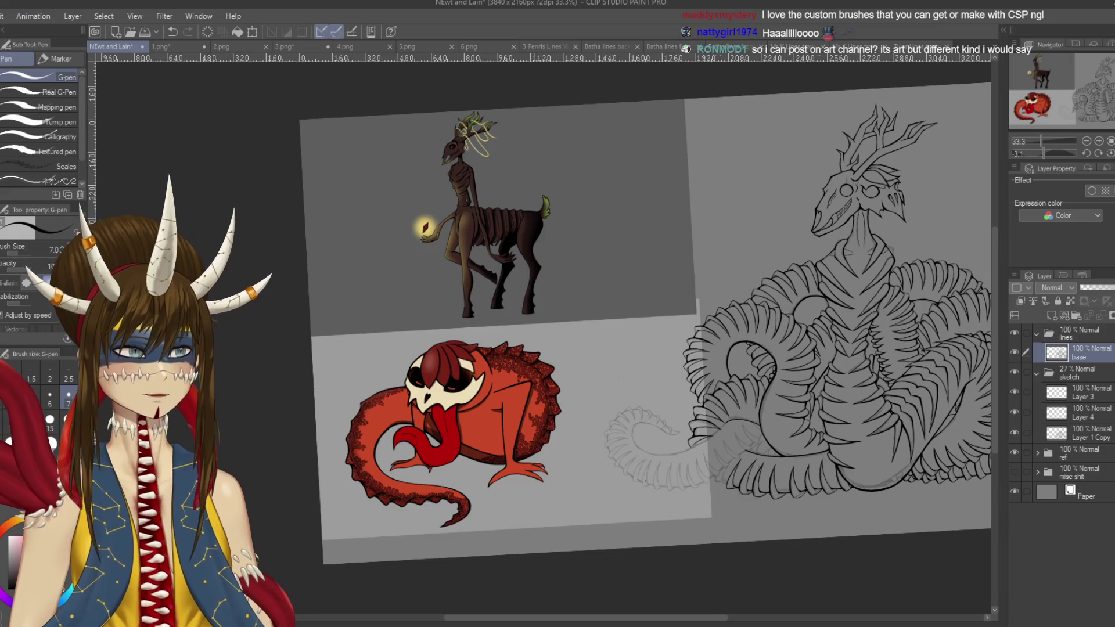
scroll(482, 424, up, 4)
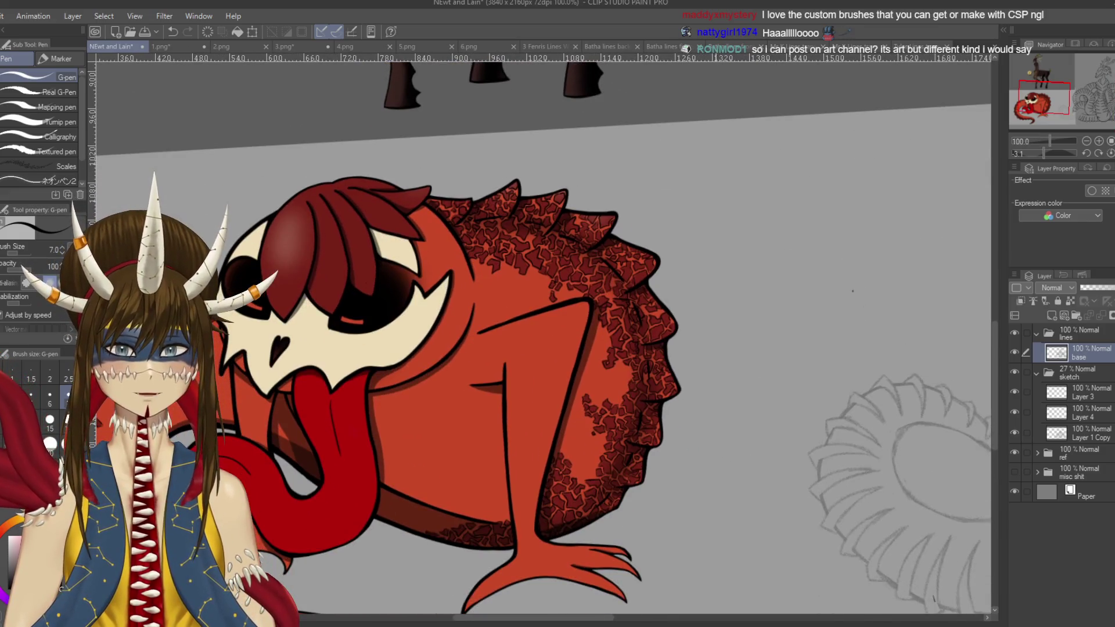
scroll(659, 347, down, 1)
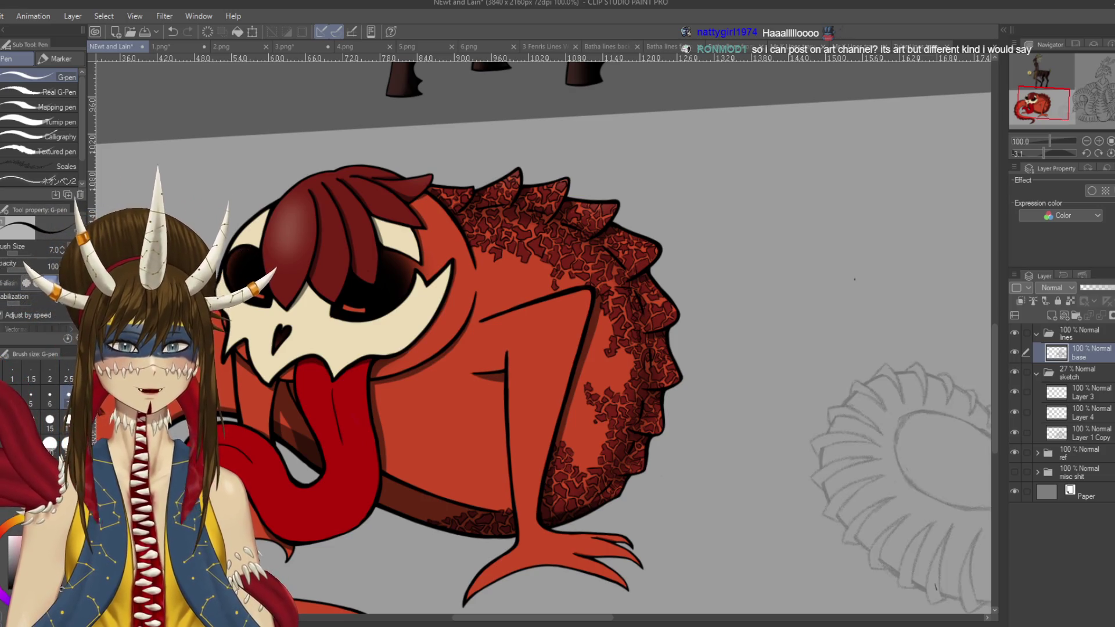
click(1015, 453)
scroll(904, 424, down, 2)
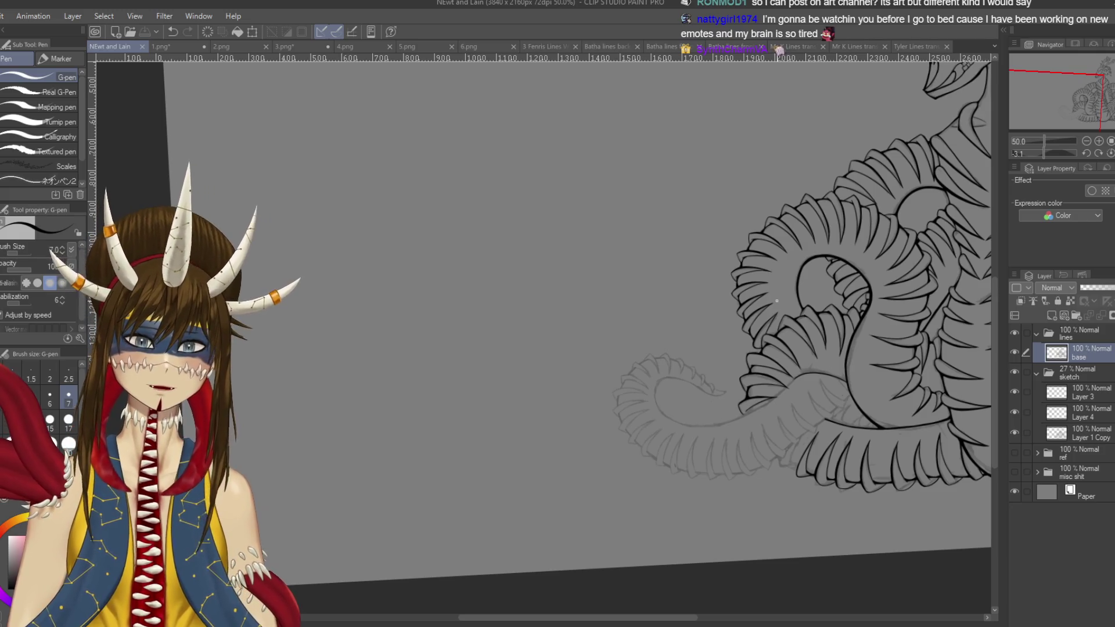
- Darken and reconnect the stroke joins between the spine outlines, then save
scroll(621, 331, up, 5)
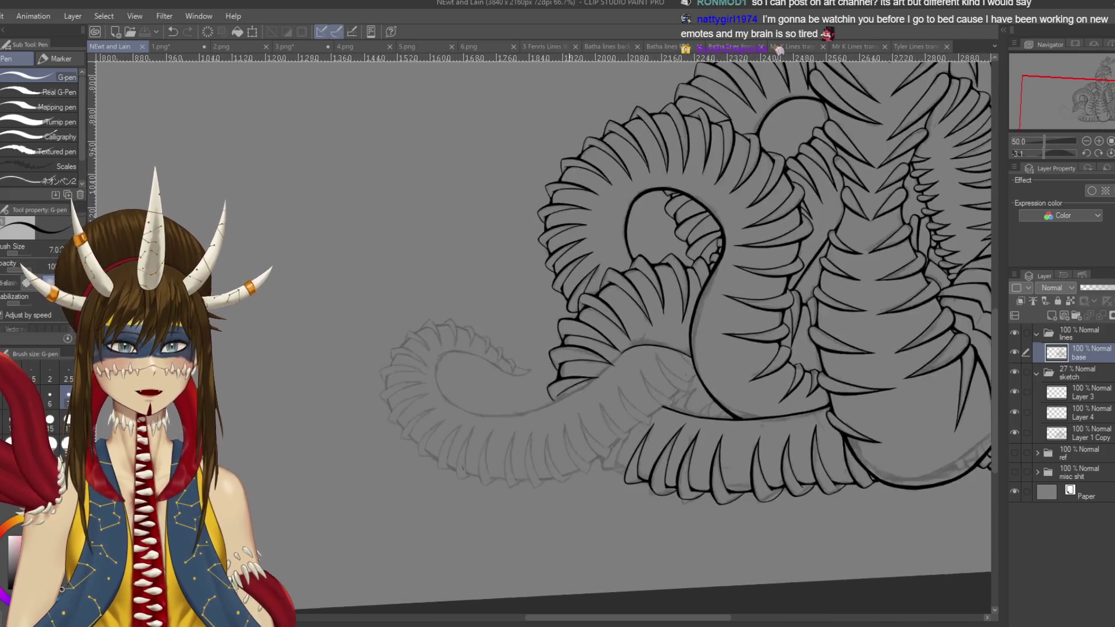
scroll(573, 277, up, 1)
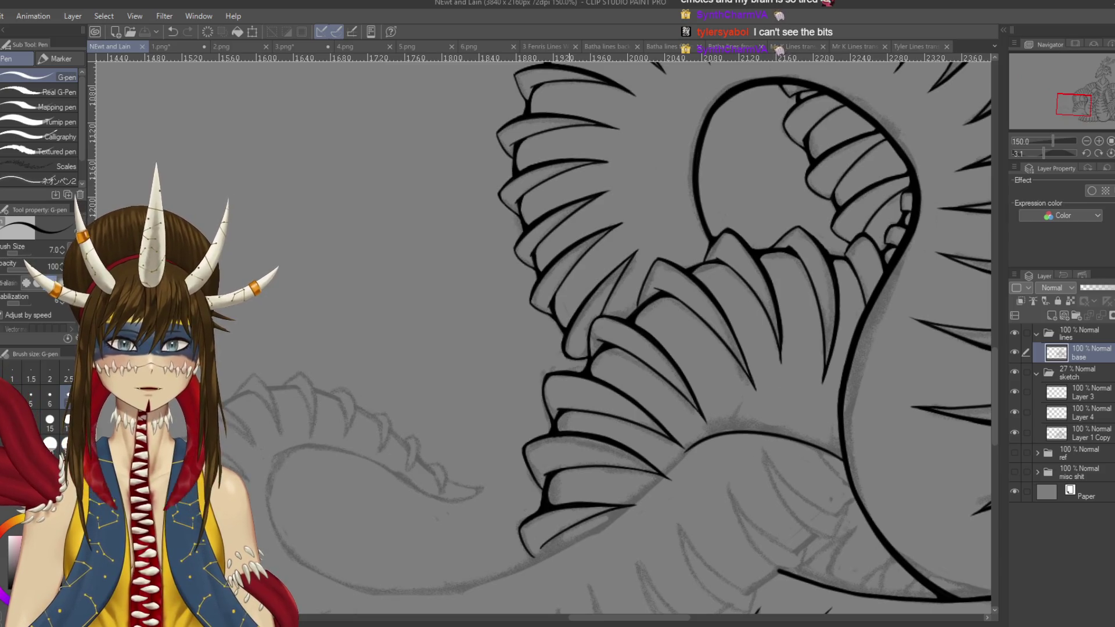
scroll(573, 276, up, 1)
mouse_move(697, 290)
mouse_down()
mouse_move(581, 349)
mouse_move(464, 319)
mouse_move(667, 244)
mouse_move(610, 198)
mouse_up()
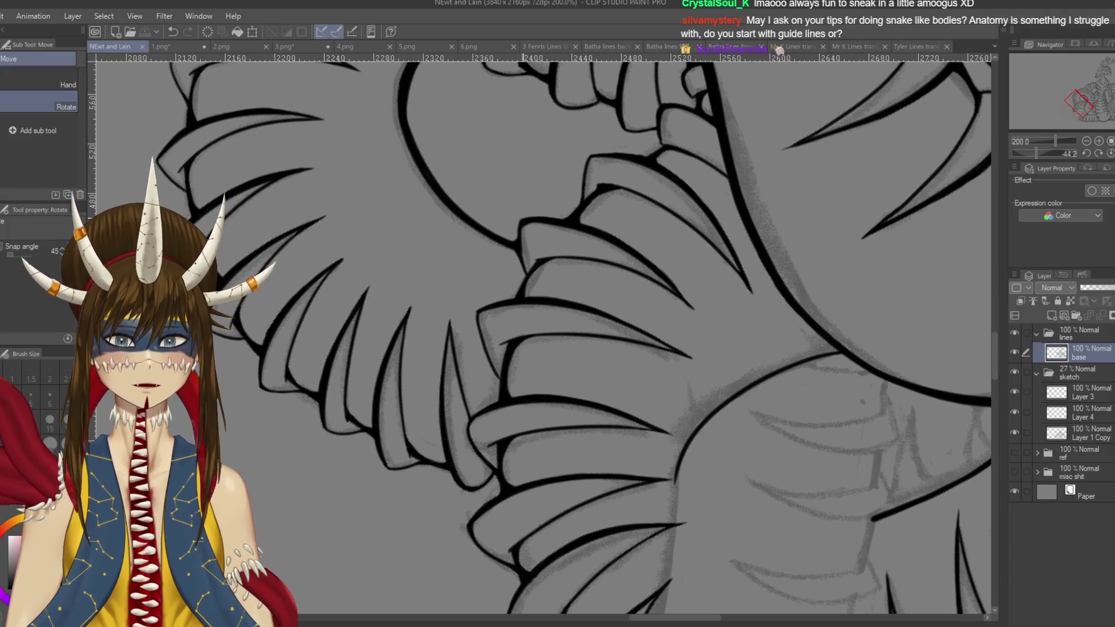
drag(581, 291, 551, 326)
key(p)
scroll(540, 337, up, 3)
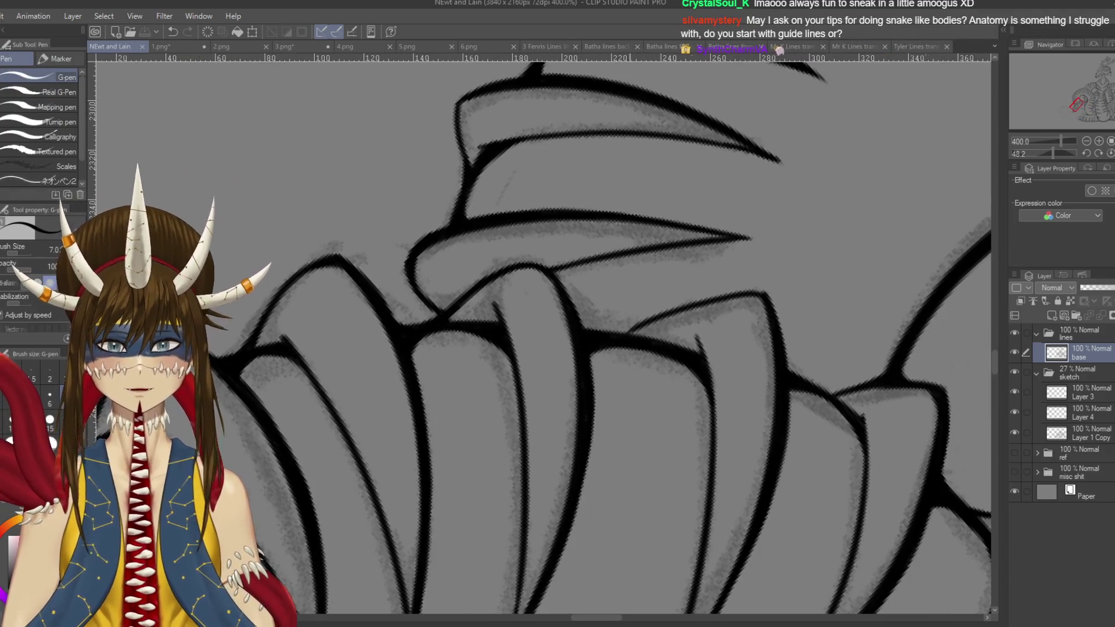
drag(439, 332, 531, 283)
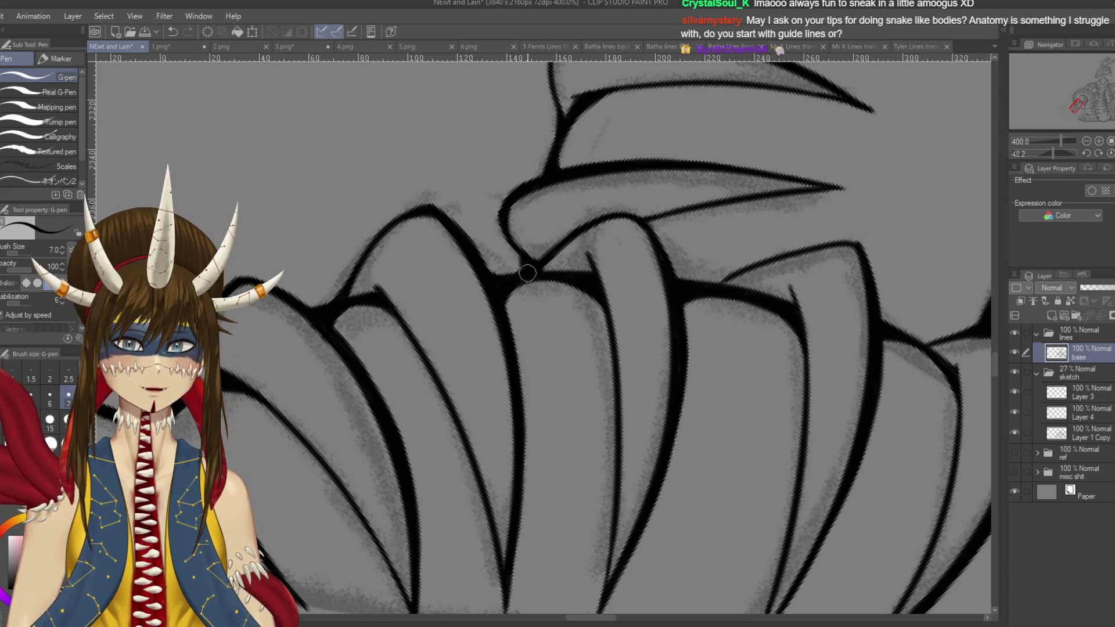
drag(531, 273, 523, 283)
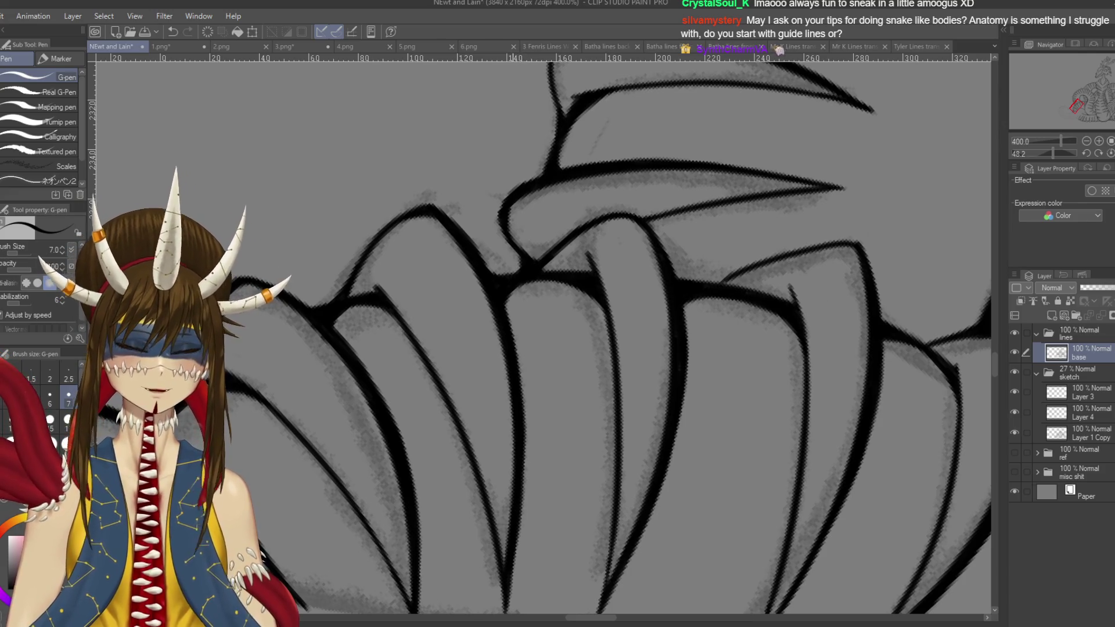
key(ctrl+s)
- Rotate, pan and zoom out to view the neighbouring spine sections
mouse_move(581, 349)
mouse_down()
mouse_move(627, 372)
mouse_move(684, 424)
mouse_up()
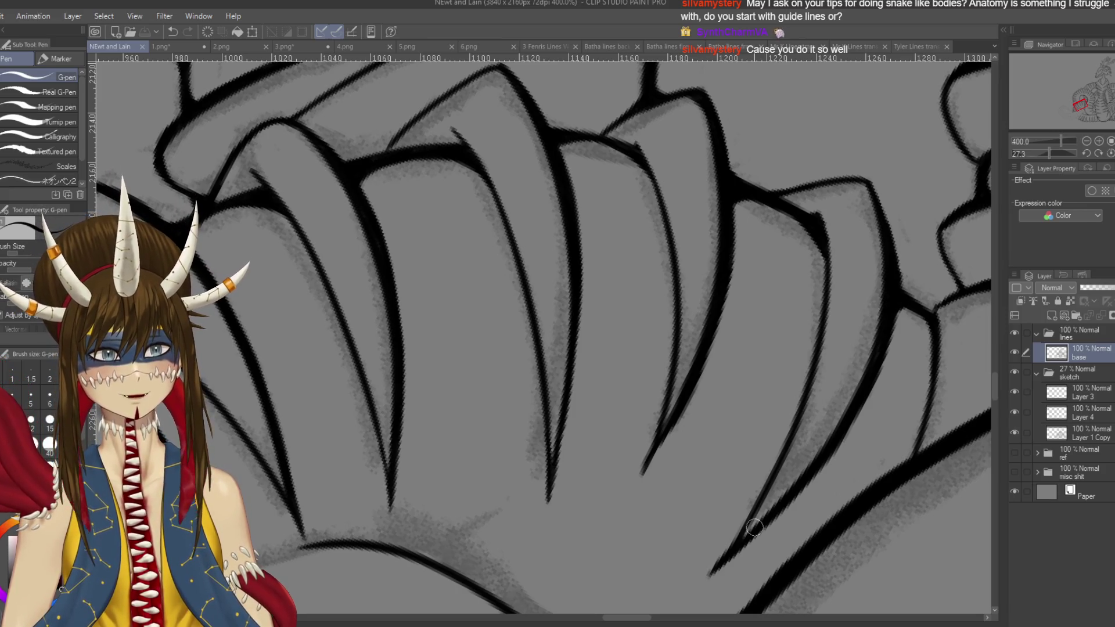
drag(465, 290, 761, 380)
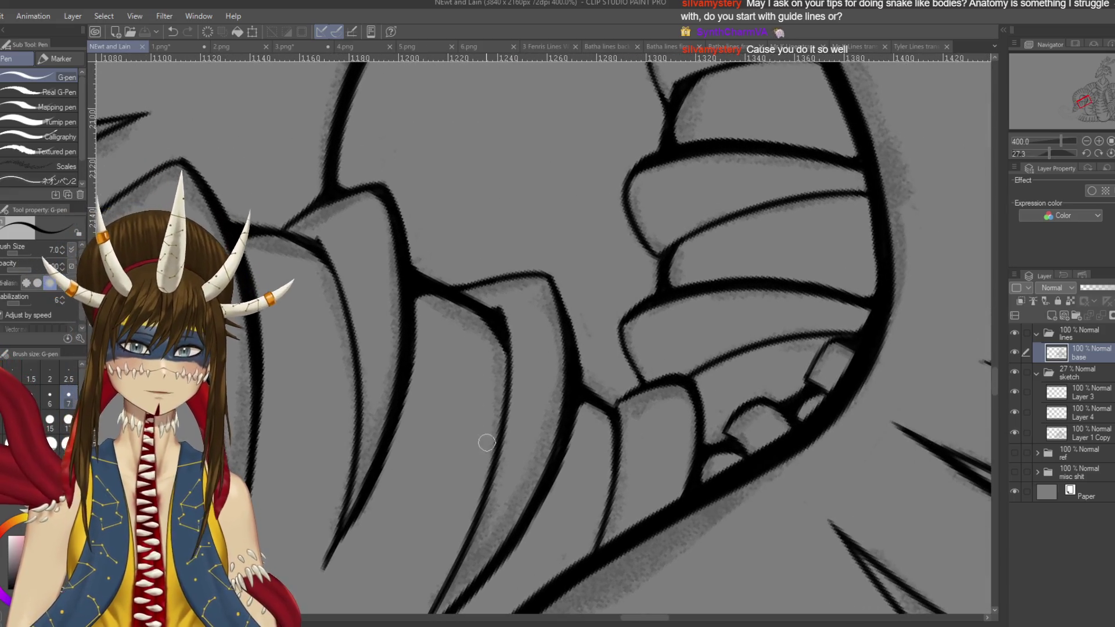
key(ctrl+minus)
drag(84, 606, 526, 381)
mouse_move(581, 201)
mouse_down()
mouse_move(653, 252)
mouse_move(680, 336)
mouse_move(650, 420)
mouse_move(578, 468)
mouse_up()
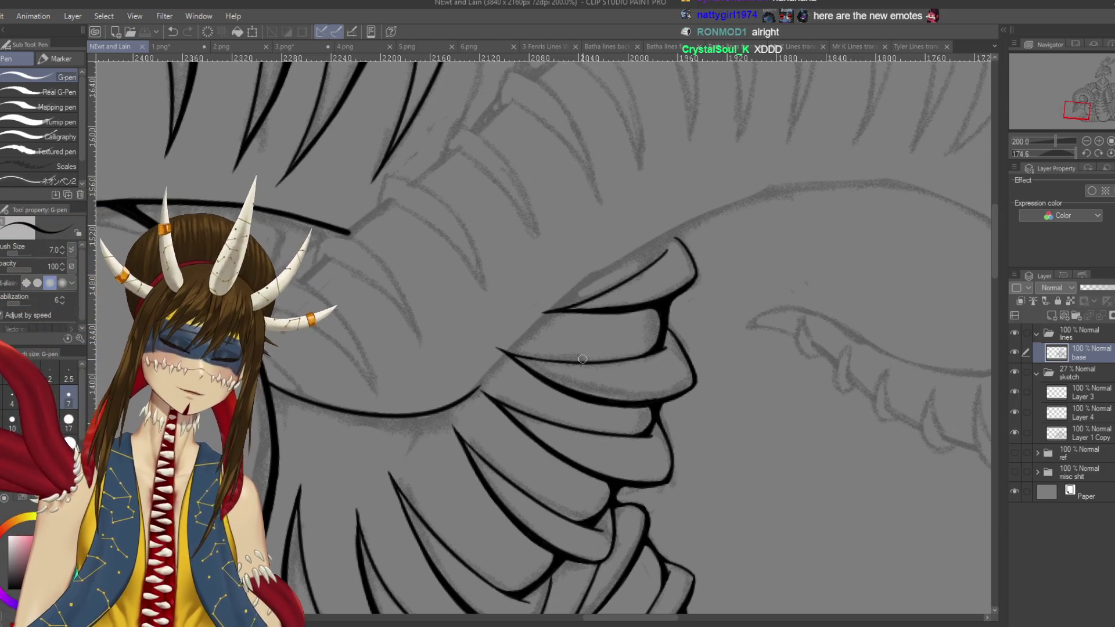
- Try the long up-right contour stroke over the ridge plates repeatedly, undoing each attempt, then save
scroll(582, 359, up, 2)
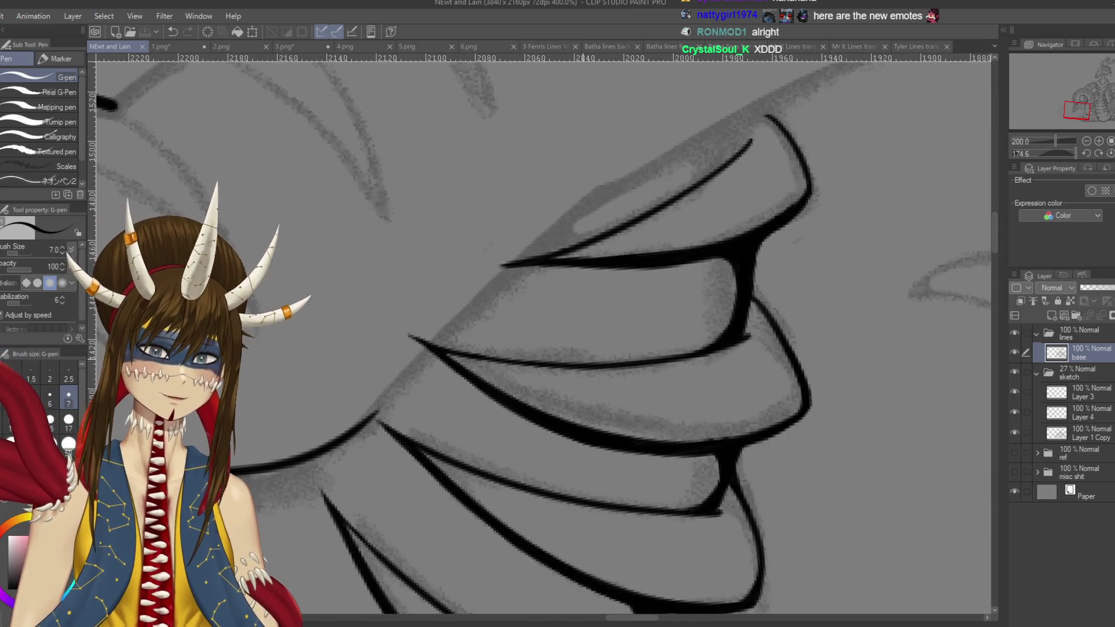
drag(348, 452, 520, 265)
key(ctrl+z)
drag(346, 451, 412, 375)
key(ctrl+z)
drag(349, 446, 645, 136)
key(ctrl+z)
drag(345, 458, 642, 170)
key(ctrl+z)
drag(341, 460, 601, 191)
key(ctrl+z)
drag(347, 456, 683, 158)
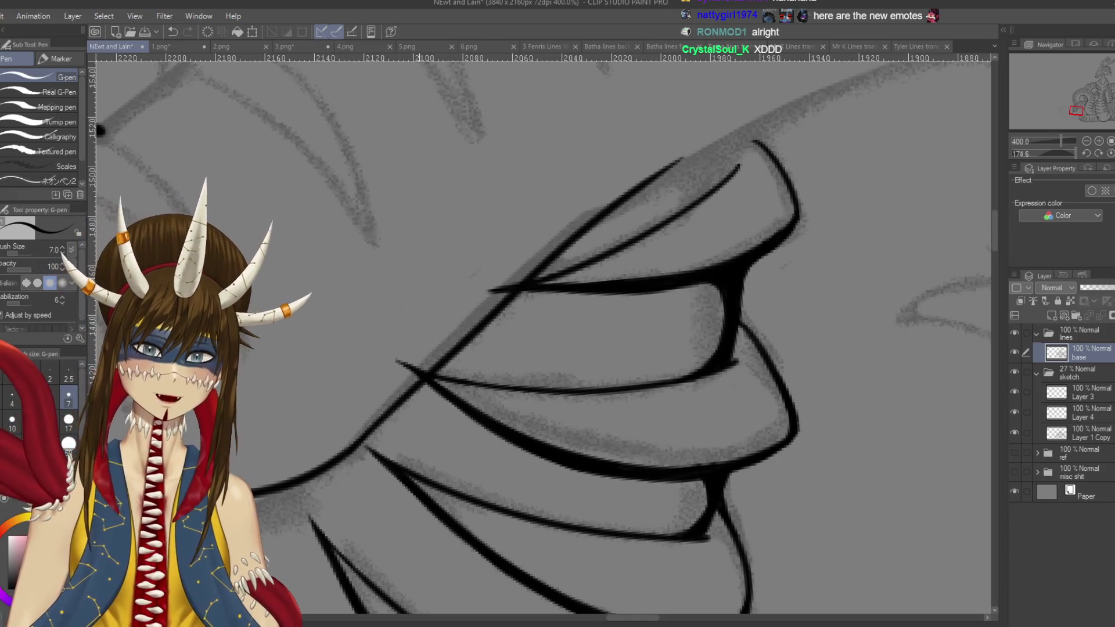
key(ctrl+z)
drag(345, 456, 598, 209)
key(ctrl+z)
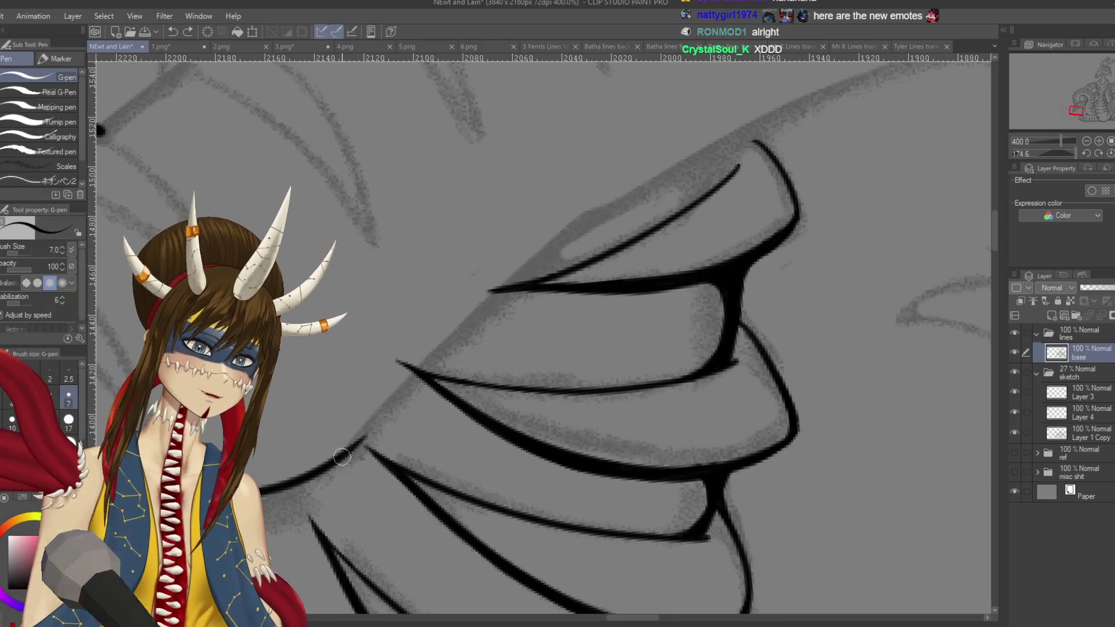
drag(342, 457, 639, 192)
key(ctrl+z)
key(ctrl+s)
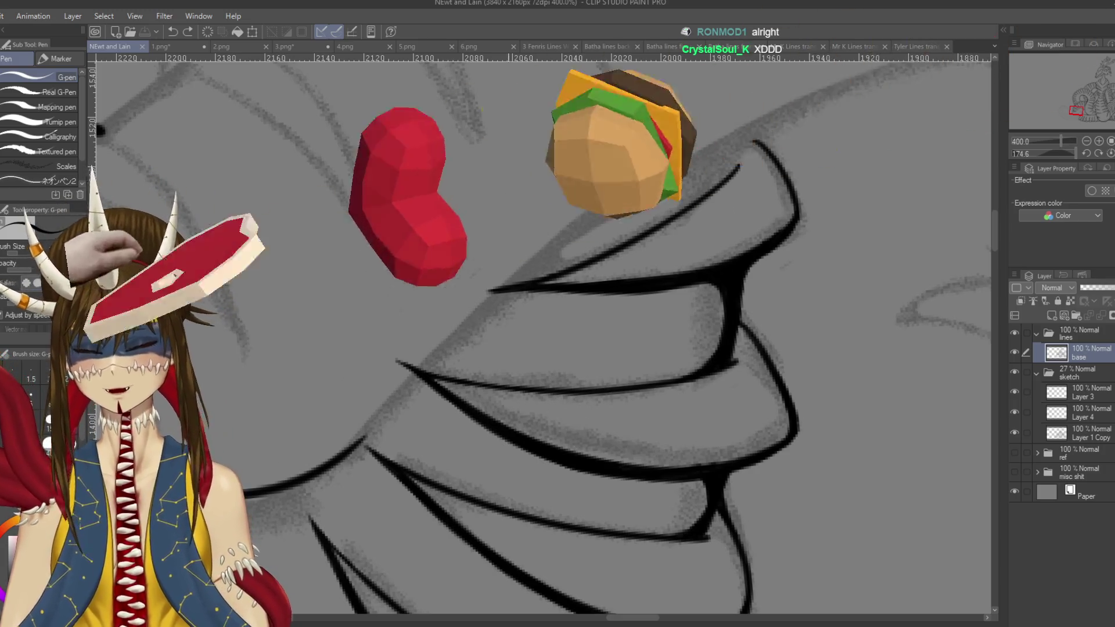
- Retry the diagonal stroke along the plate edge several times, undoing each try
drag(575, 436, 668, 433)
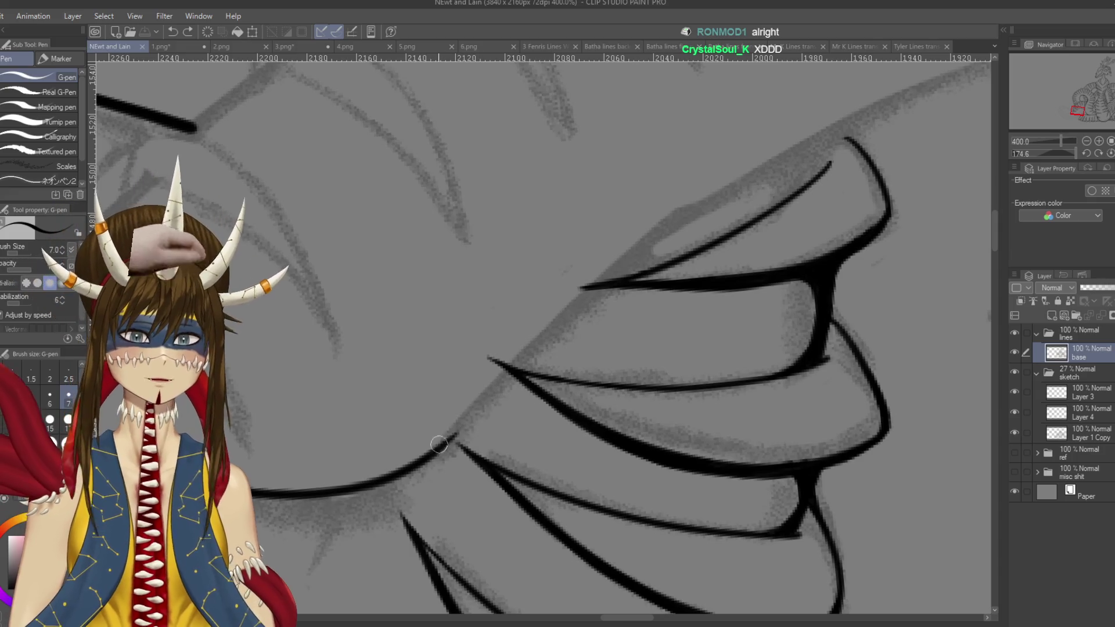
drag(447, 440, 610, 291)
key(ctrl+z)
drag(442, 444, 662, 224)
key(ctrl+z)
drag(439, 444, 687, 206)
key(ctrl+z)
mouse_move(440, 446)
mouse_down()
mouse_move(668, 220)
mouse_move(882, 105)
mouse_up()
key(ctrl+z)
- Ink the final long contour line up-right and rotate the canvas to a comfortable angle
drag(647, 246, 910, 97)
key(ctrl+z)
drag(637, 247, 897, 105)
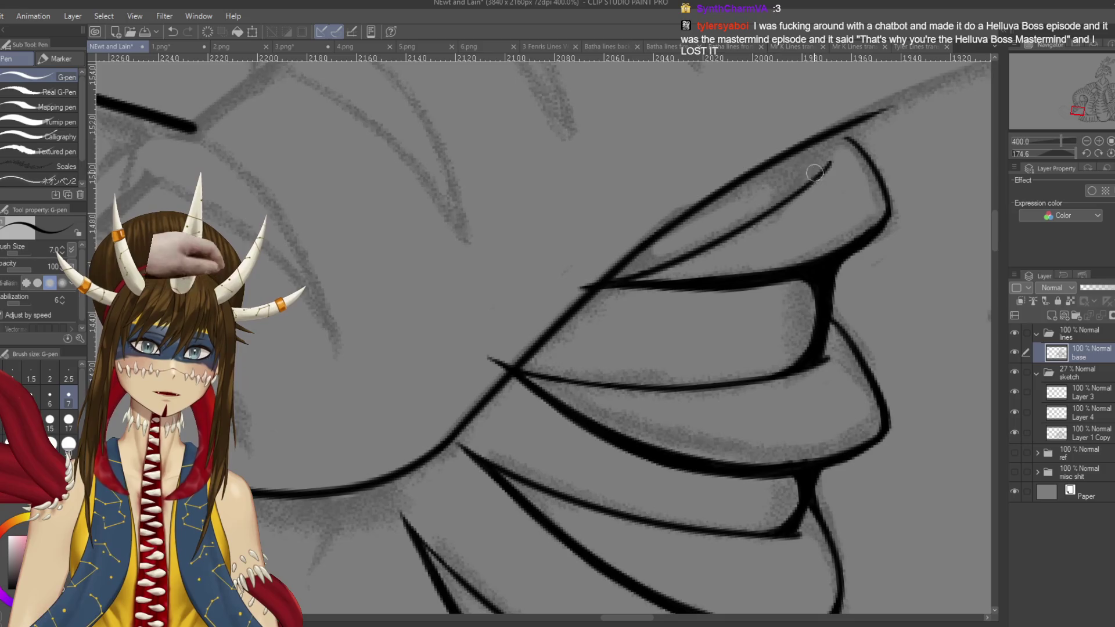
drag(813, 174, 783, 252)
drag(764, 299, 799, 304)
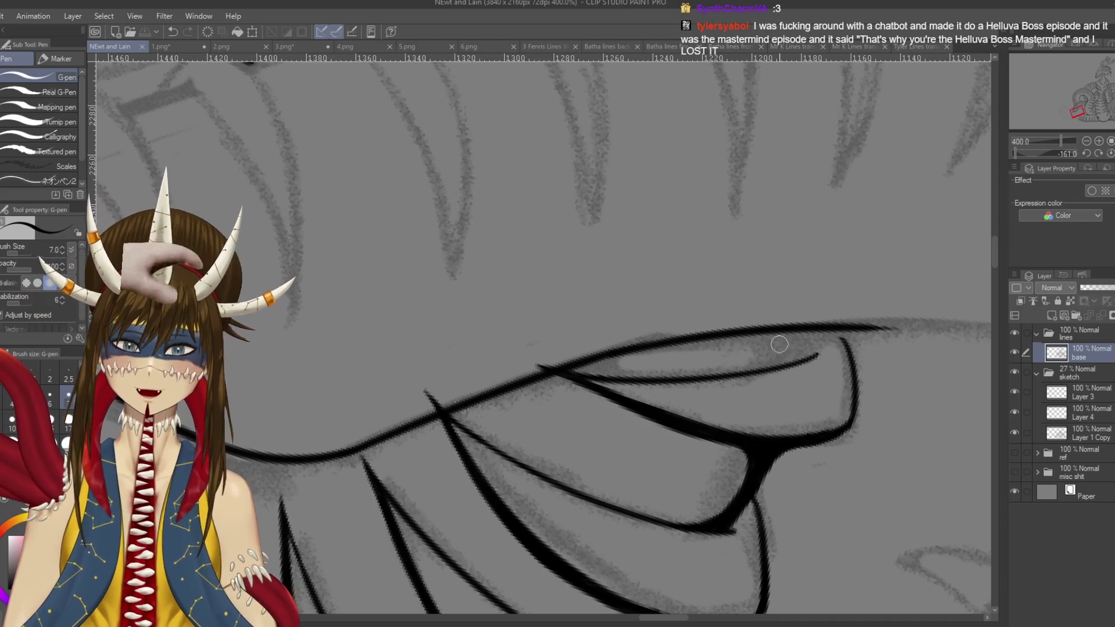
mouse_move(488, 277)
mouse_down()
mouse_move(464, 326)
mouse_move(499, 395)
mouse_move(471, 337)
mouse_move(581, 406)
mouse_move(464, 291)
mouse_up()
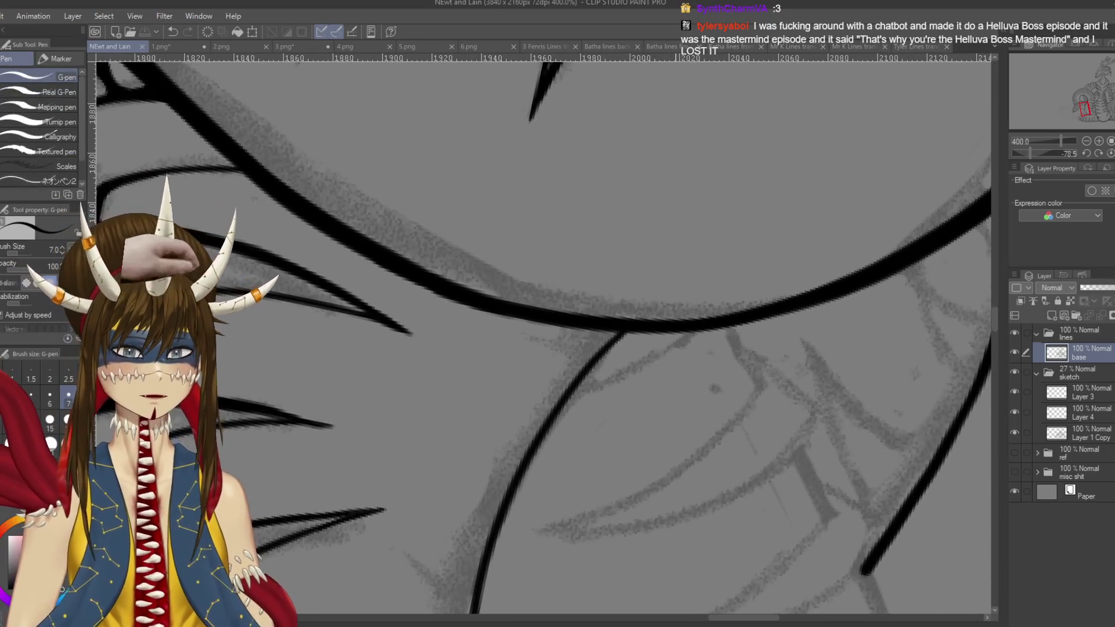
- Shrink the G-pen to size 8 and ink the curve junction and the line below it
scroll(714, 294, down, 2)
scroll(656, 237, up, 1)
scroll(655, 237, up, 1)
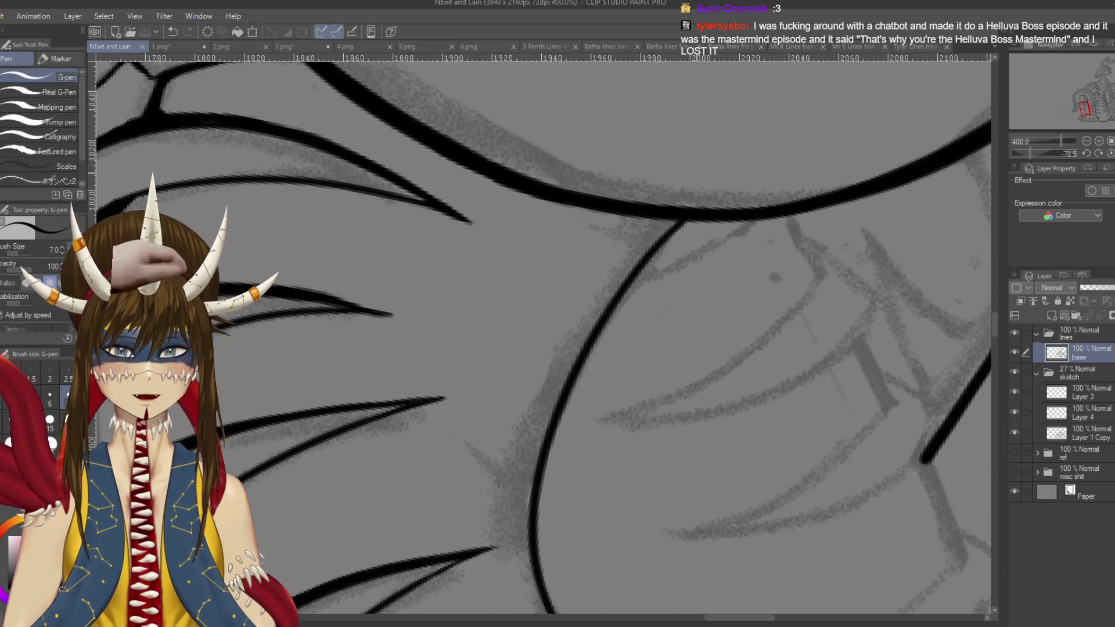
key(bracketleft)
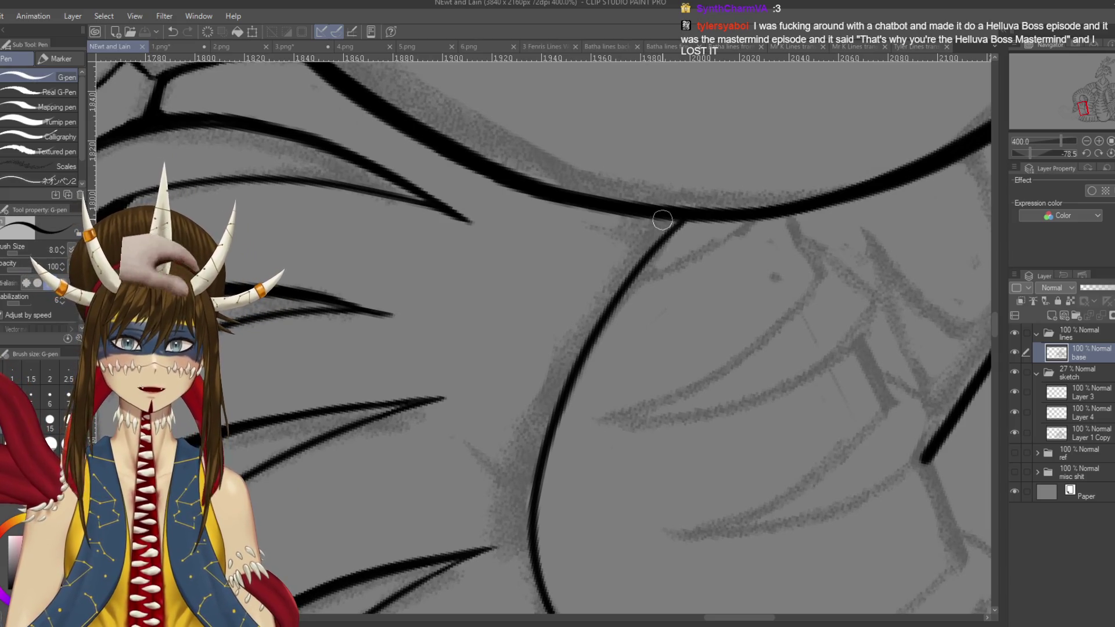
drag(639, 264, 676, 220)
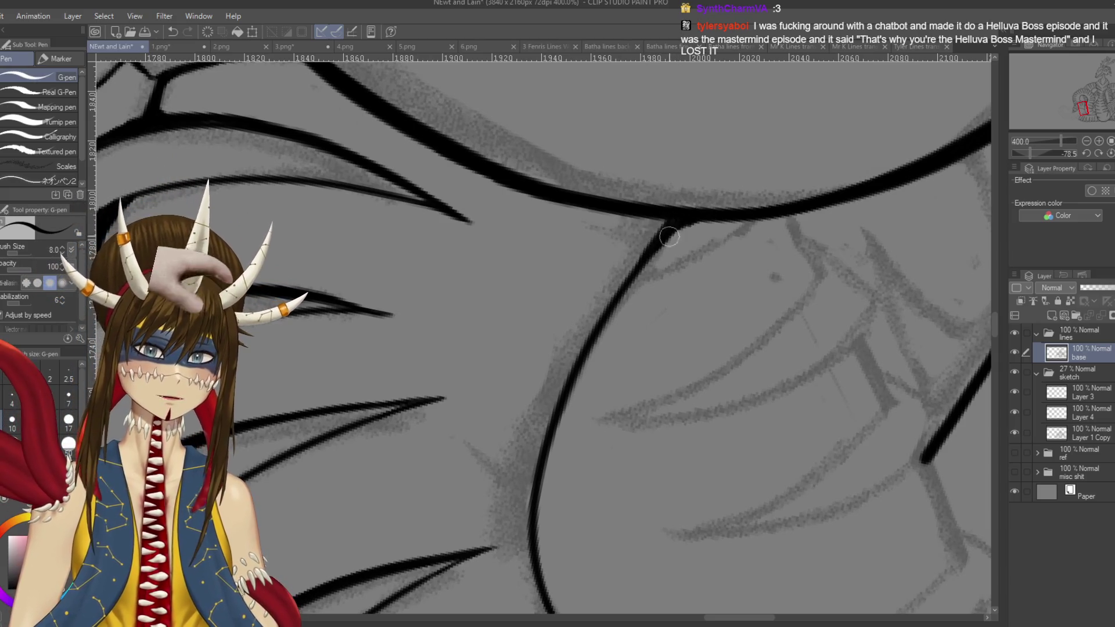
mouse_move(639, 273)
mouse_down()
mouse_move(680, 222)
mouse_move(575, 349)
mouse_up()
mouse_move(646, 253)
mouse_down()
mouse_move(581, 349)
mouse_move(530, 505)
mouse_up()
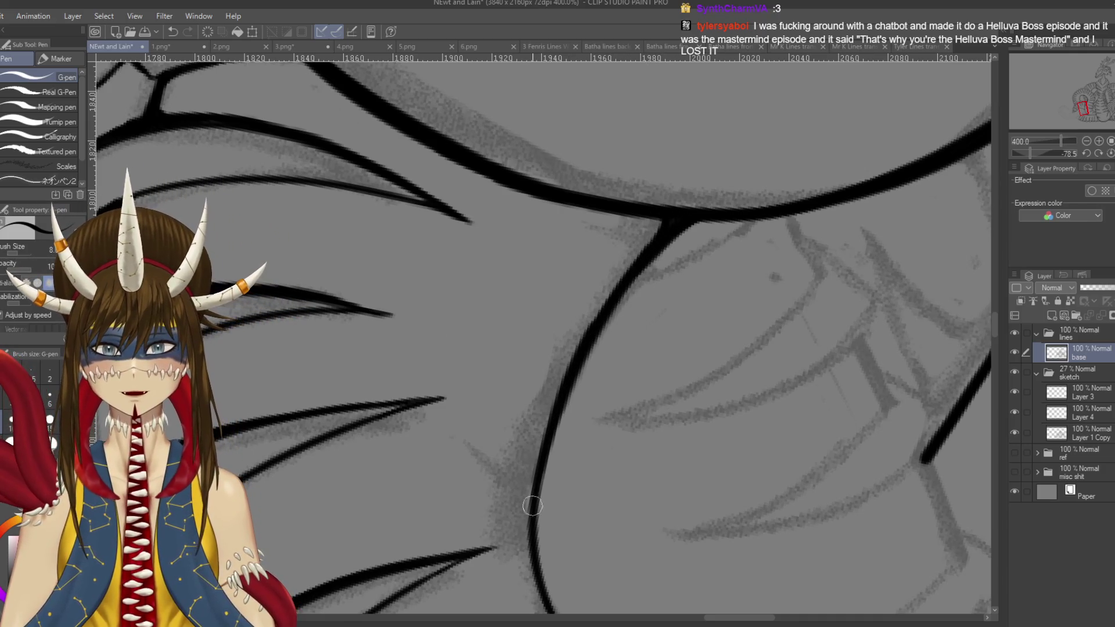
- Rotate the canvas, re-ink the thick line down from the junction, and save
key(r)
drag(581, 407, 649, 267)
key(p)
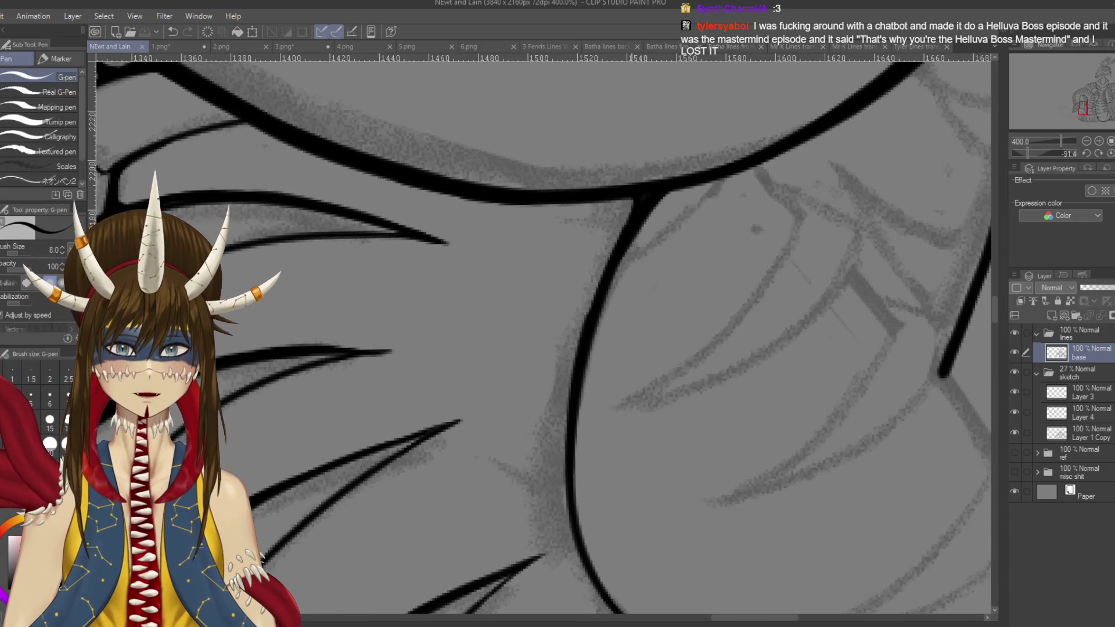
drag(648, 174, 583, 322)
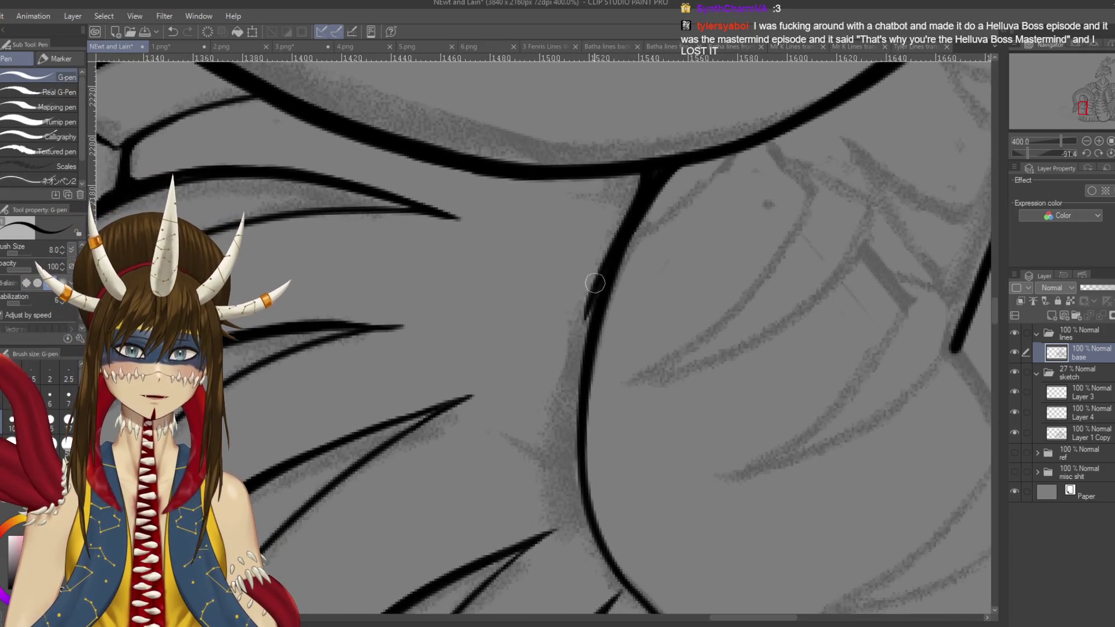
key(ctrl+z)
drag(646, 172, 579, 348)
key(ctrl+z)
drag(643, 171, 575, 374)
mouse_move(590, 316)
mouse_down()
mouse_move(575, 468)
mouse_move(594, 533)
mouse_move(717, 486)
mouse_up()
key(ctrl+z)
key(ctrl+s)
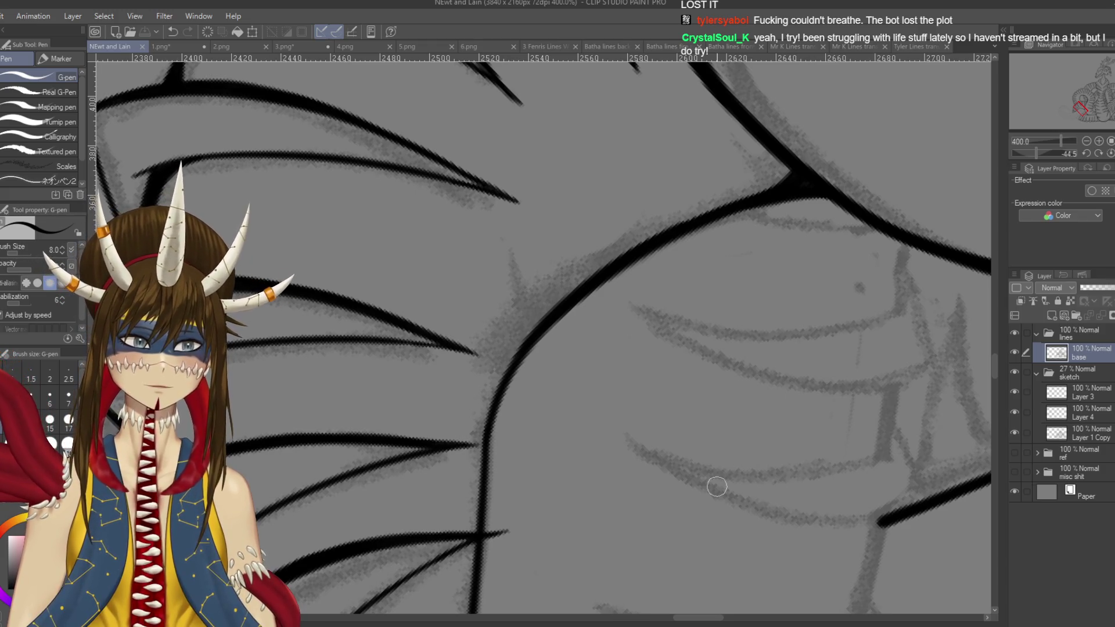
- Thicken and darken the curved line running down the body
mouse_move(590, 326)
mouse_down()
mouse_move(606, 257)
mouse_move(561, 348)
mouse_up()
drag(610, 258, 575, 333)
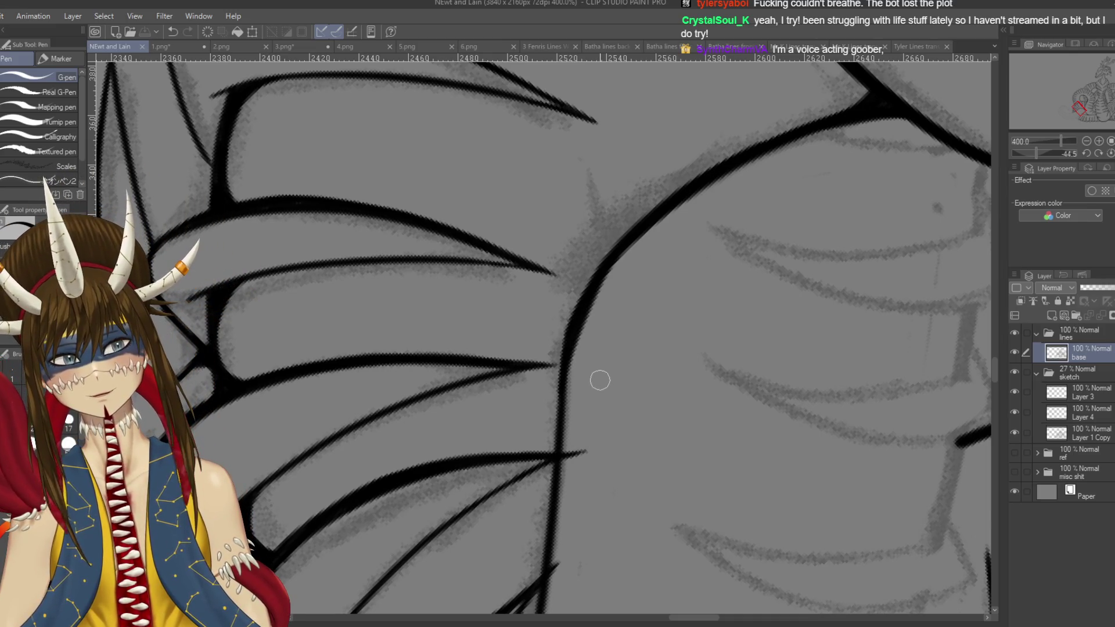
drag(596, 285, 641, 233)
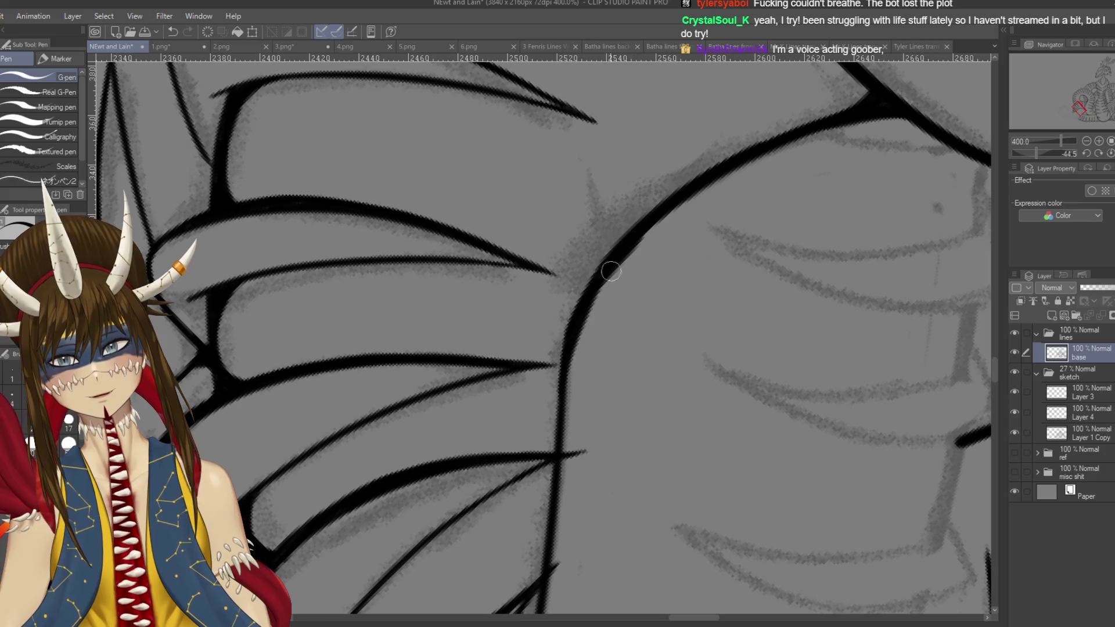
key(ctrl+z)
drag(641, 230, 577, 330)
key(ctrl+z)
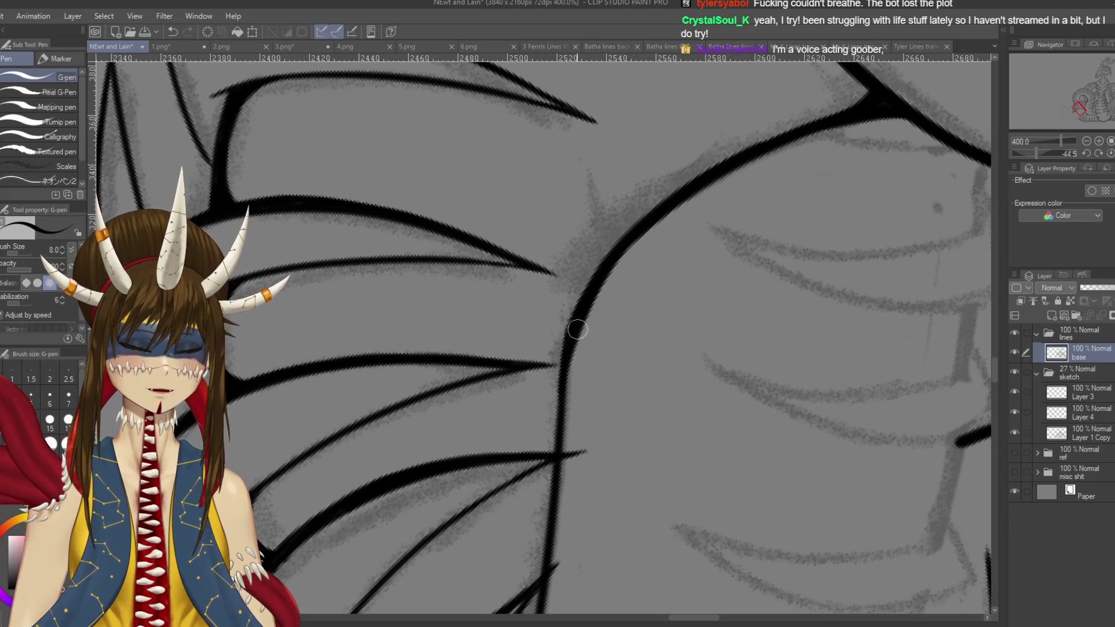
drag(560, 381, 578, 331)
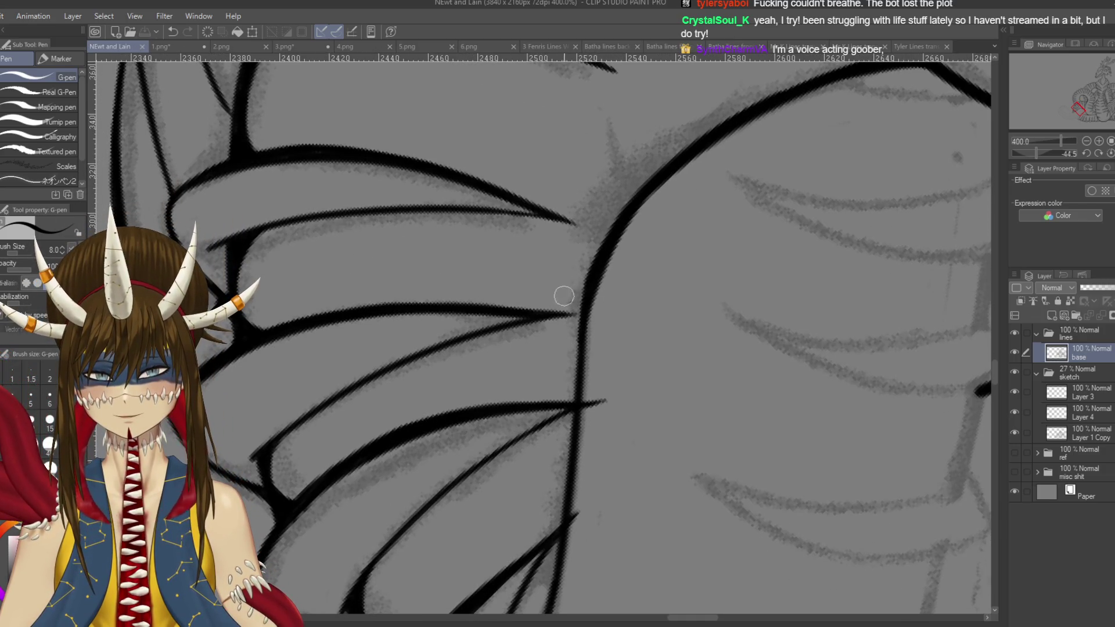
key(e)
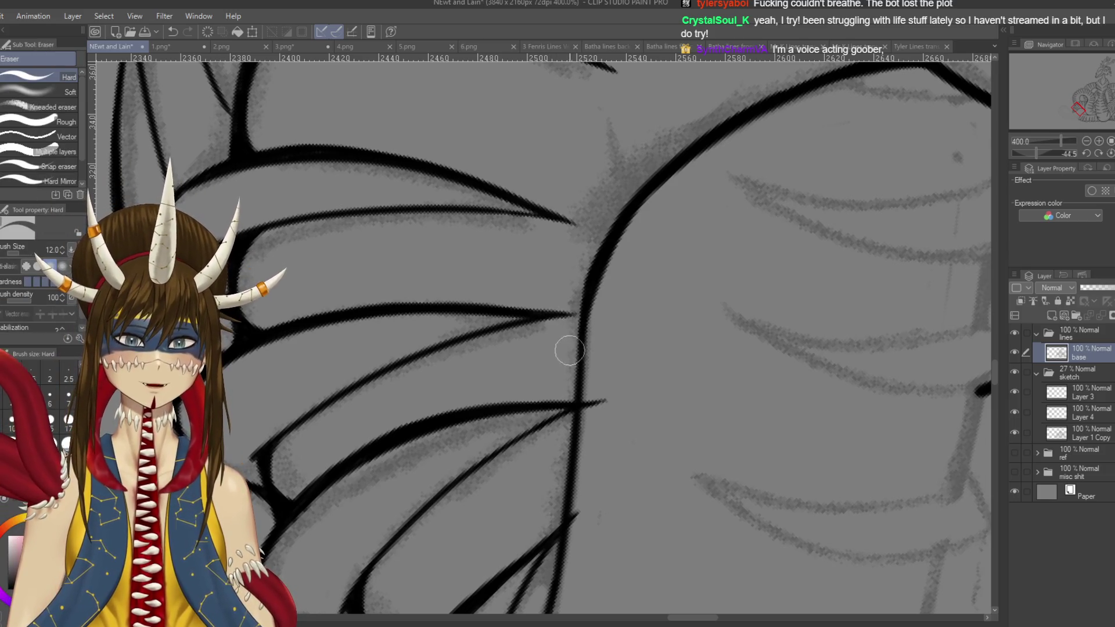
key(p)
drag(601, 270, 582, 369)
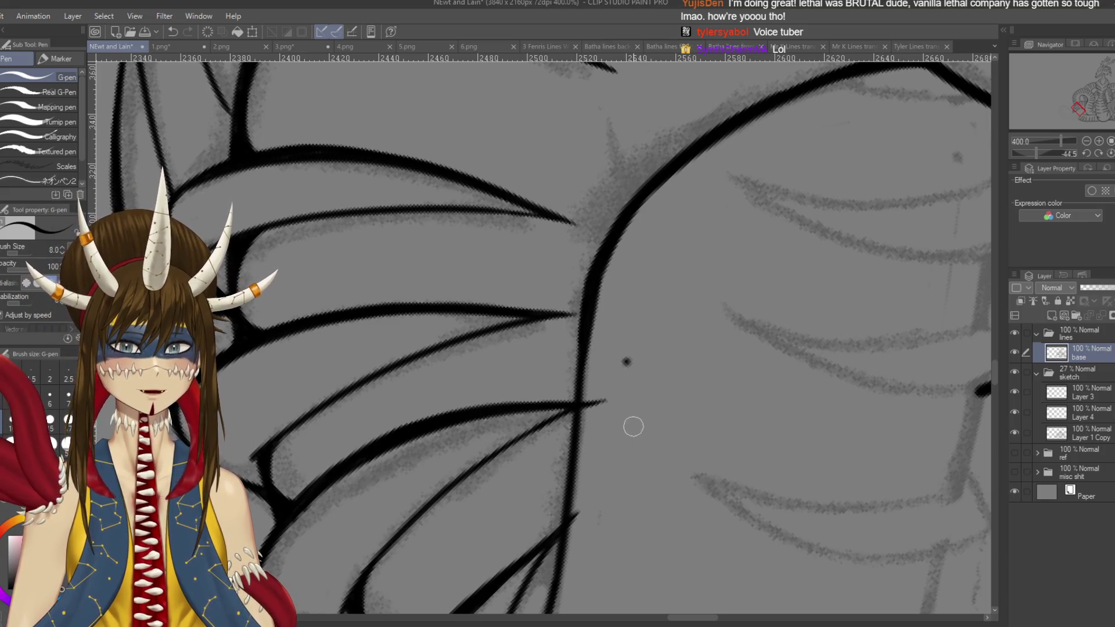
- Redraw the vertical line downward through several retries, extending it further down
scroll(630, 418, down, 3)
drag(602, 250, 589, 393)
key(ctrl+z)
drag(604, 234, 581, 423)
key(ctrl+z)
drag(602, 262, 578, 482)
key(ctrl+z)
drag(602, 258, 578, 467)
drag(593, 372, 560, 543)
key(ctrl+z)
mouse_move(580, 435)
mouse_down()
mouse_move(567, 522)
mouse_move(532, 597)
mouse_up()
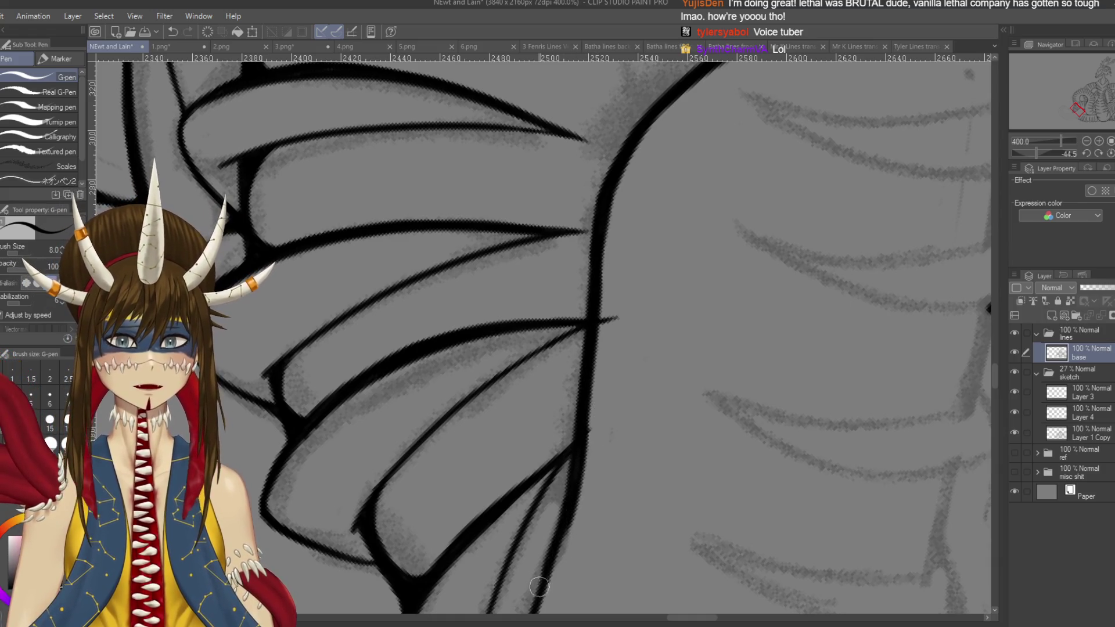
- Extend the line lower, erase a small bit at the ink junction with the Hard eraser, and save
scroll(557, 523, down, 2)
drag(603, 387, 581, 444)
mouse_move(596, 399)
mouse_down()
mouse_move(554, 525)
mouse_move(602, 428)
mouse_up()
scroll(602, 428, up, 2)
key(e)
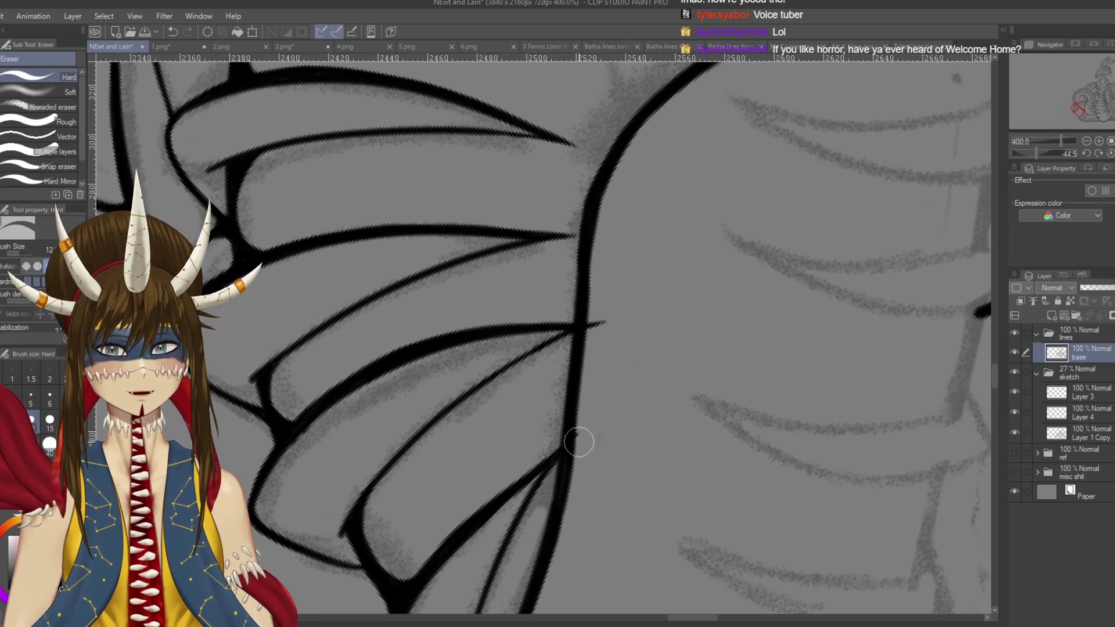
key(ctrl+z)
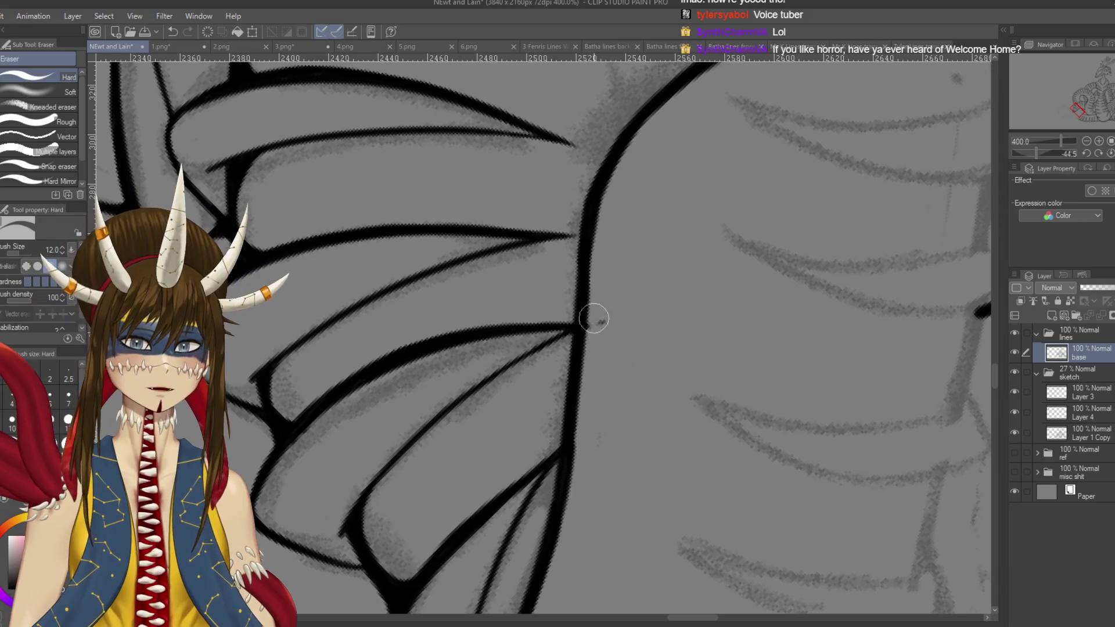
click(601, 320)
key(p)
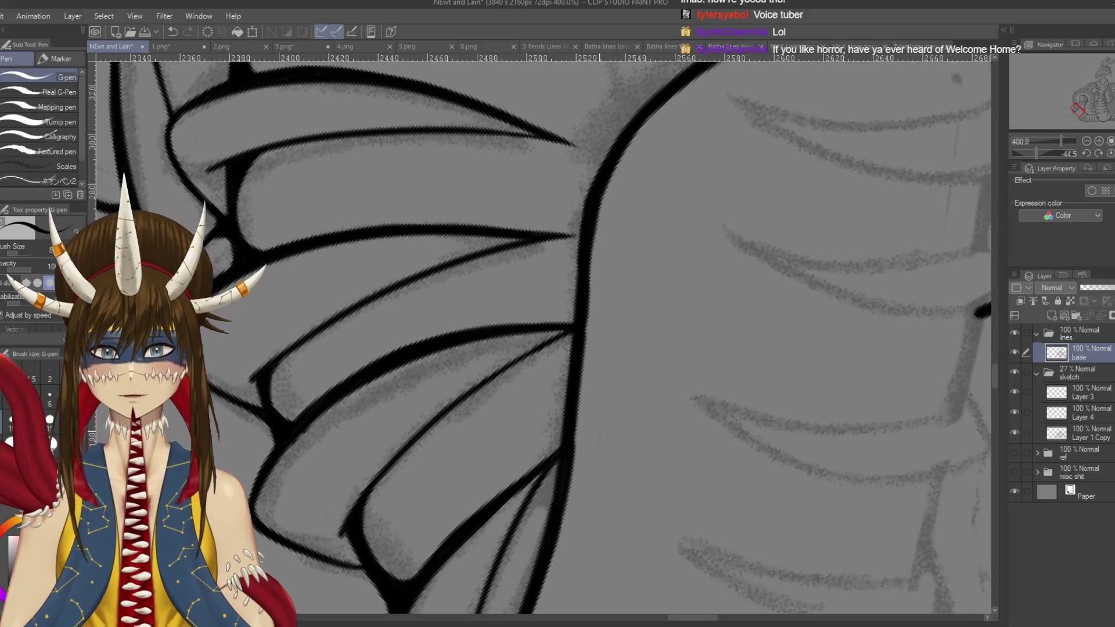
drag(569, 432, 619, 365)
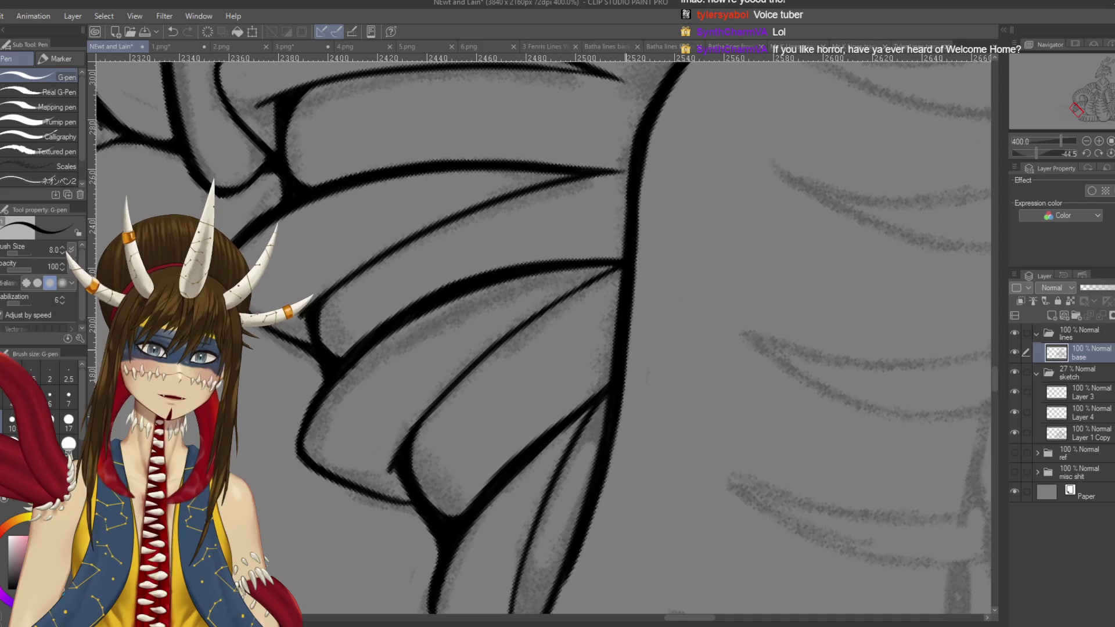
key(ctrl+s)
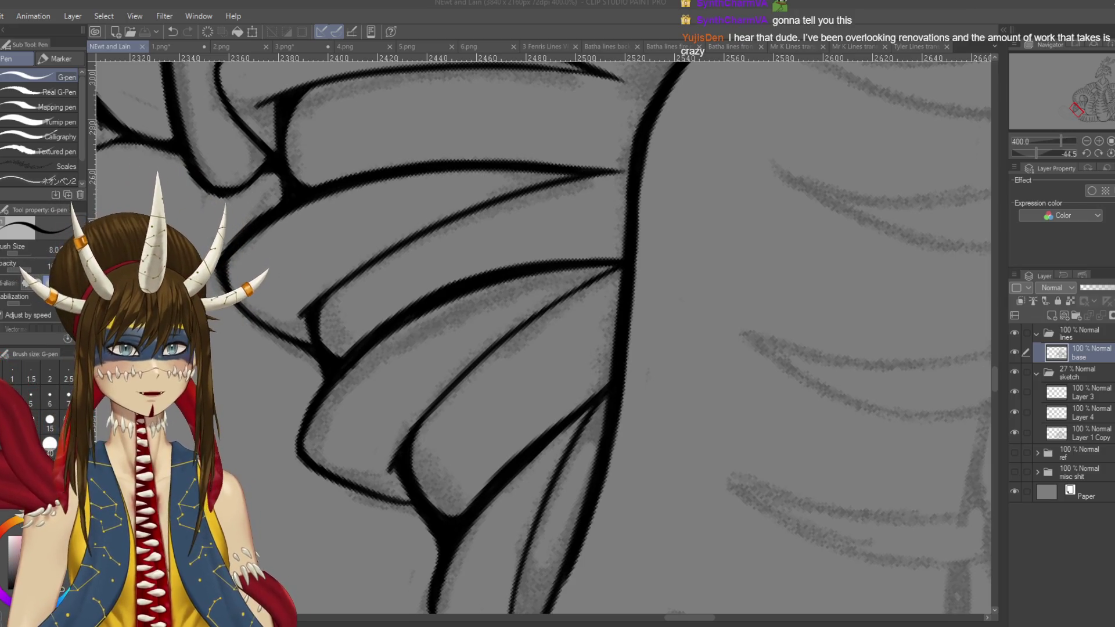
scroll(650, 353, down, 3)
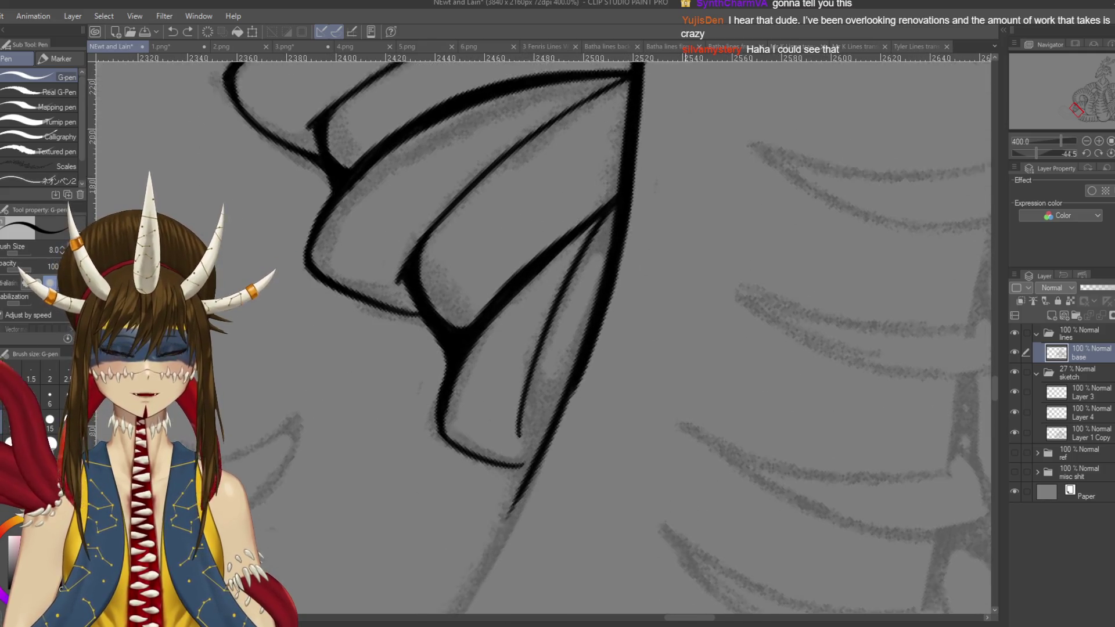
- Redraw the long lower line of the spike so it runs further down
key(ctrl+z)
drag(586, 347, 511, 499)
key(ctrl+z)
drag(579, 350, 506, 525)
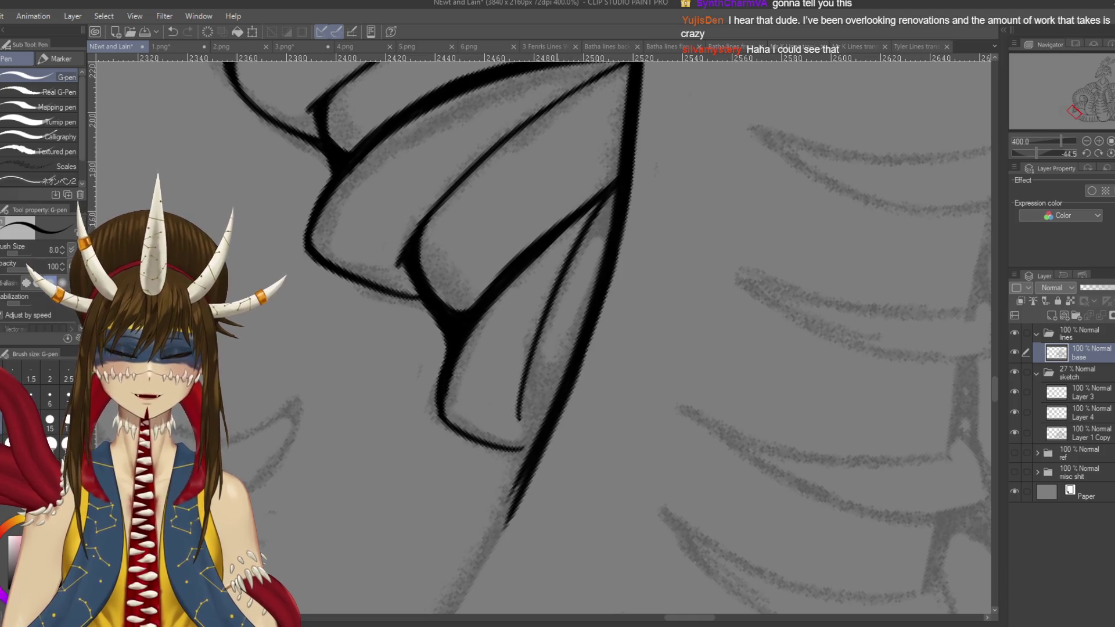
scroll(633, 497, down, 1)
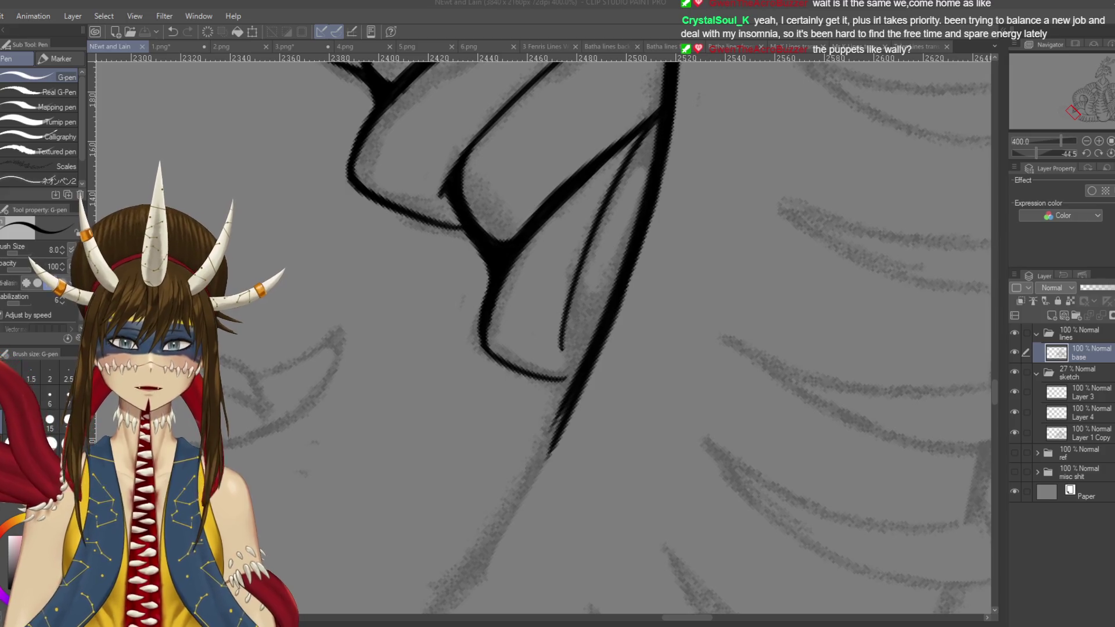
scroll(620, 515, down, 3)
- Redraw the tapering line down-left from the spike tip through several longer attempts
mouse_move(575, 283)
mouse_down()
mouse_move(470, 505)
mouse_move(432, 515)
mouse_up()
key(ctrl+z)
key(ctrl+z)
key(ctrl+z)
mouse_move(579, 274)
mouse_down()
mouse_move(407, 520)
mouse_move(457, 476)
mouse_move(427, 517)
mouse_move(474, 467)
mouse_up()
key(ctrl+z)
key(ctrl+z)
mouse_move(624, 238)
mouse_down()
mouse_move(467, 490)
mouse_move(448, 474)
mouse_up()
key(ctrl+z)
key(ctrl+z)
drag(627, 233, 432, 531)
key(ctrl+z)
drag(608, 267, 436, 517)
drag(587, 248, 544, 408)
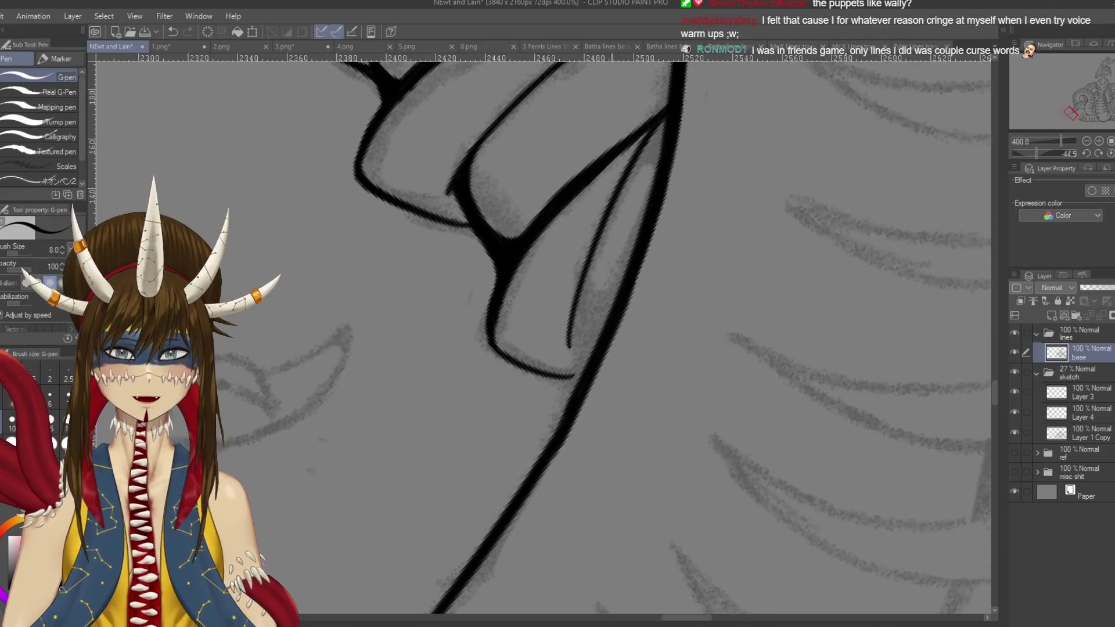
drag(571, 454, 622, 368)
- Cleanly redraw the long tapering line segment with the G-pen and save the drawing
key(e)
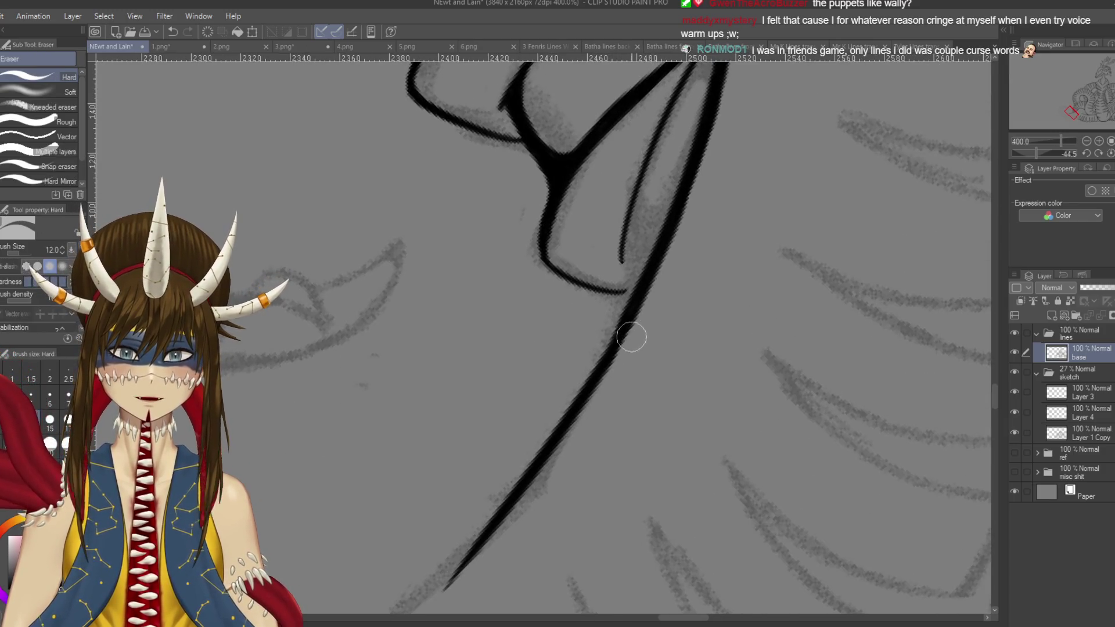
key(p)
drag(630, 314, 583, 403)
key(ctrl+z)
key(ctrl+z)
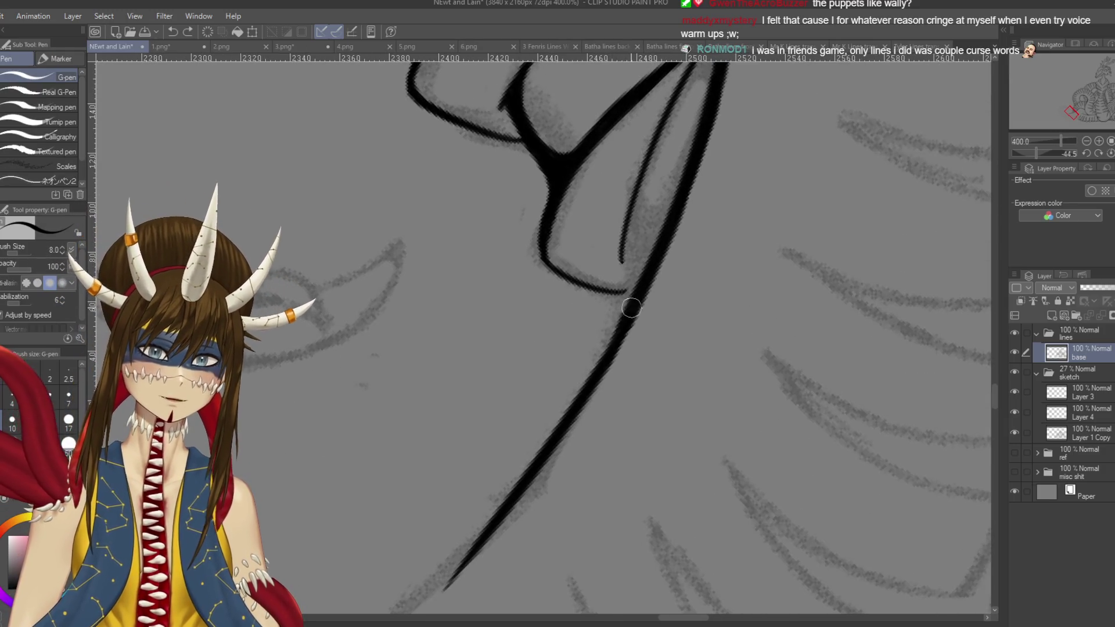
drag(625, 313, 548, 438)
key(ctrl+s)
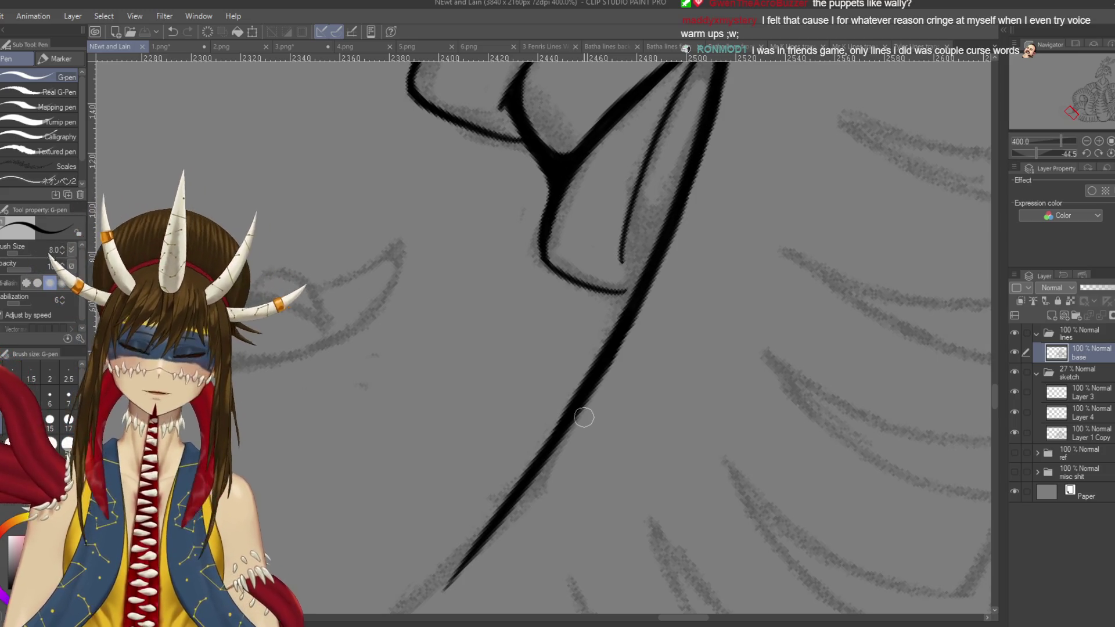
mouse_move(584, 417)
mouse_down()
mouse_move(644, 332)
mouse_move(658, 336)
mouse_move(643, 333)
mouse_up()
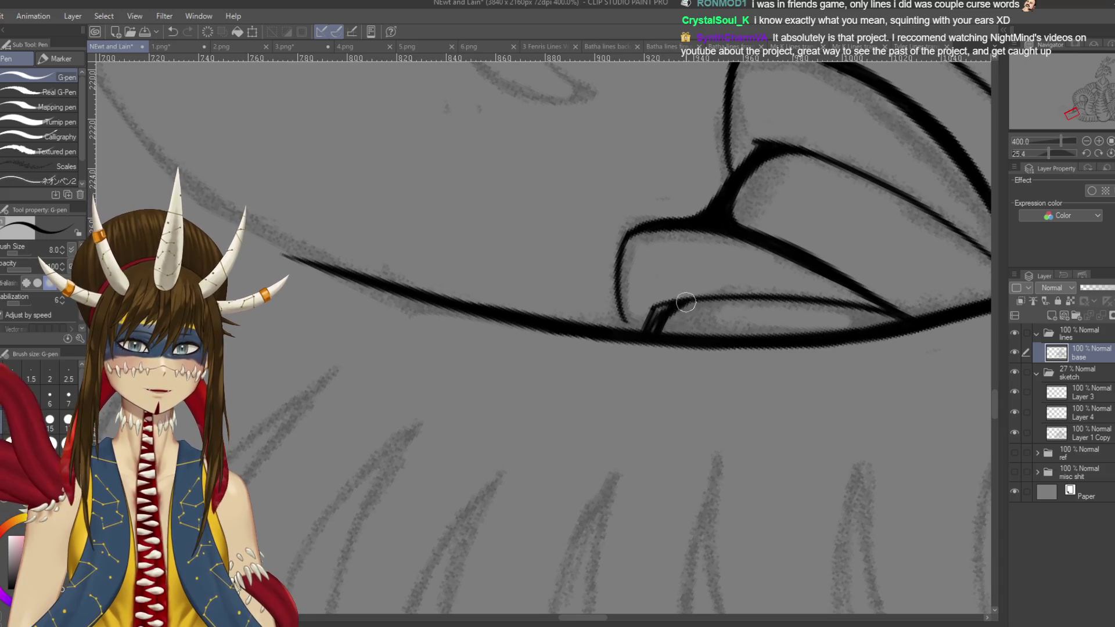
- Try thickening the connector joint, undo the over-thick wedge, and save
drag(662, 306, 652, 325)
key(ctrl+z)
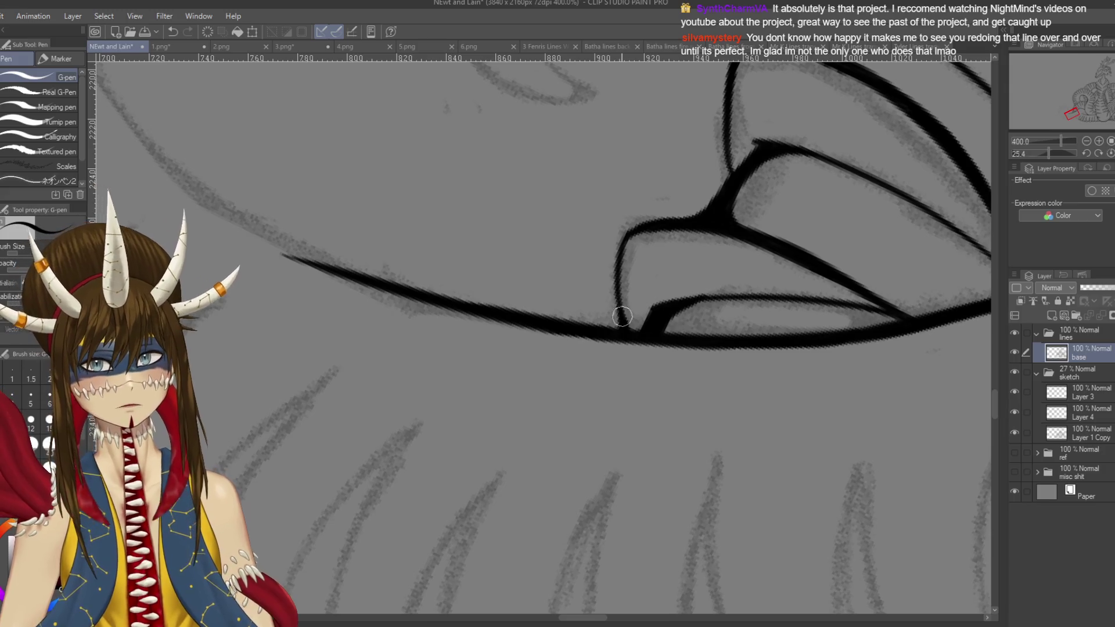
key(e)
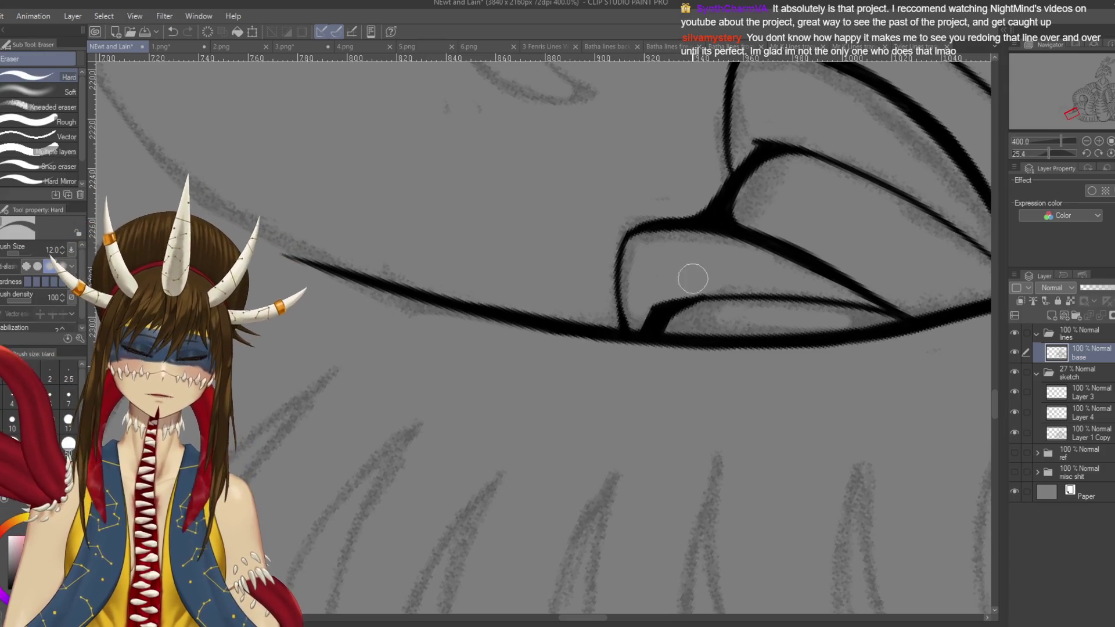
key(p)
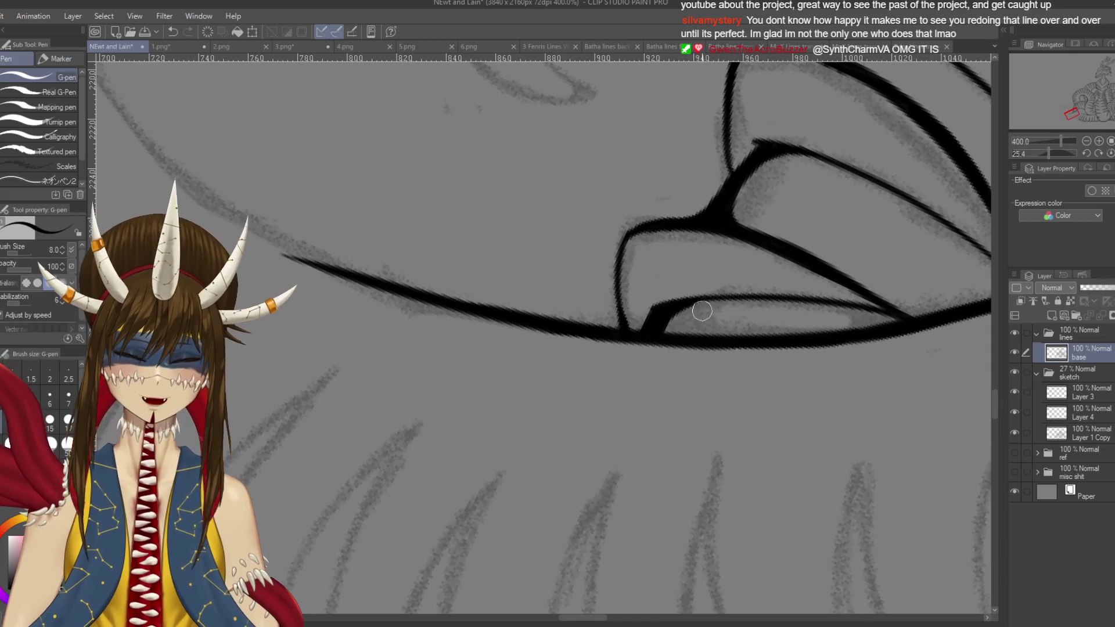
key(ctrl+s)
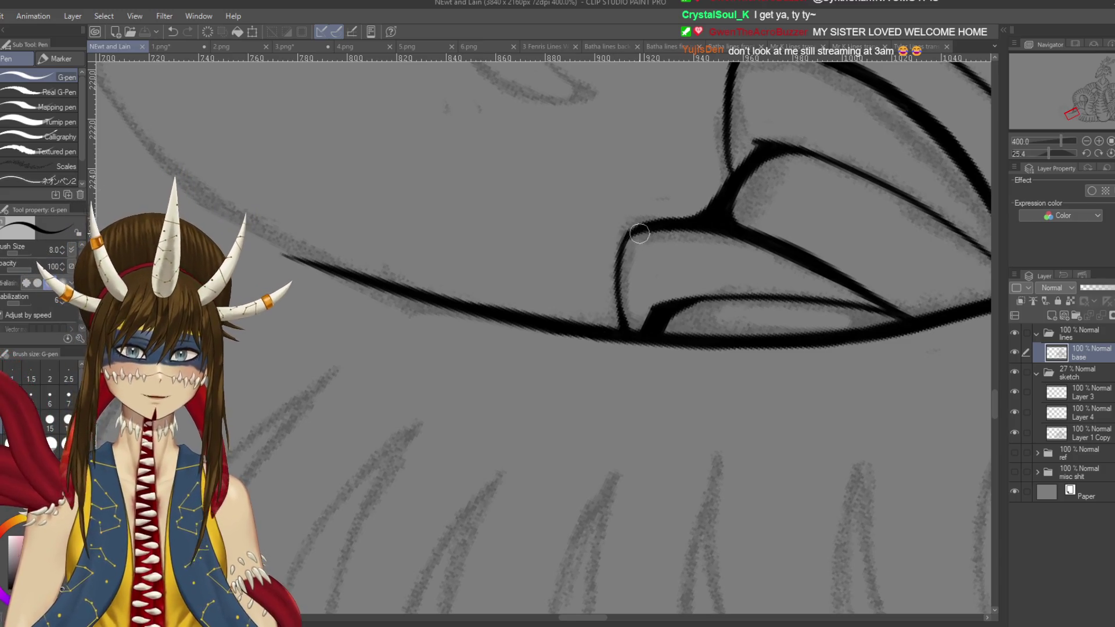
- Ink and undo a stroke on the line corner, save, and zoom out
drag(639, 228, 616, 267)
key(ctrl+z)
key(ctrl+s)
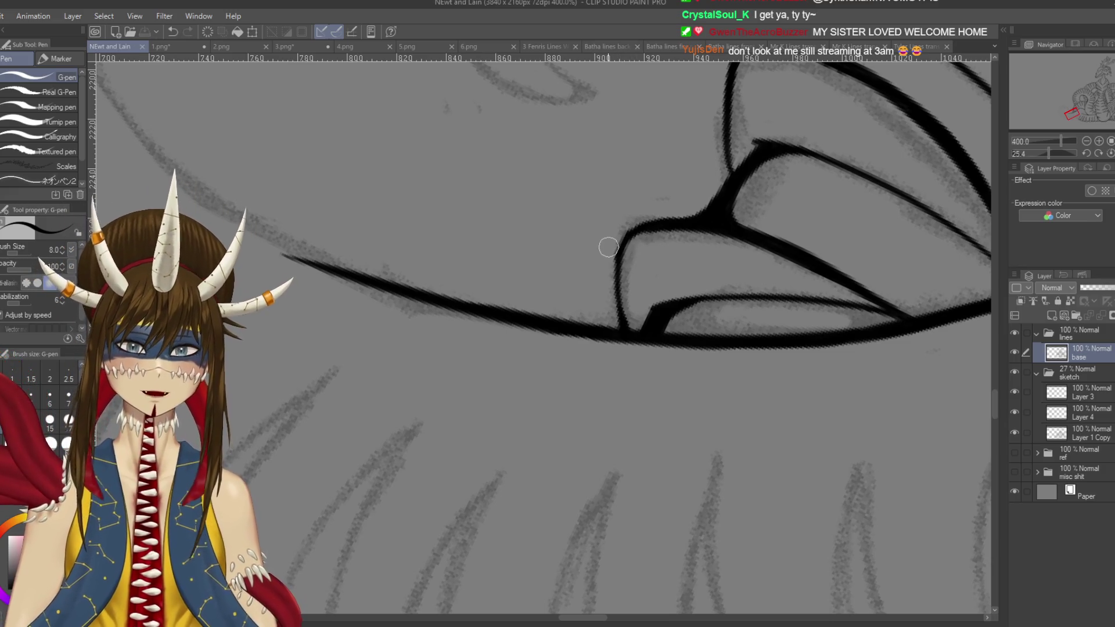
key(ctrl+minus)
scroll(608, 247, down, 2)
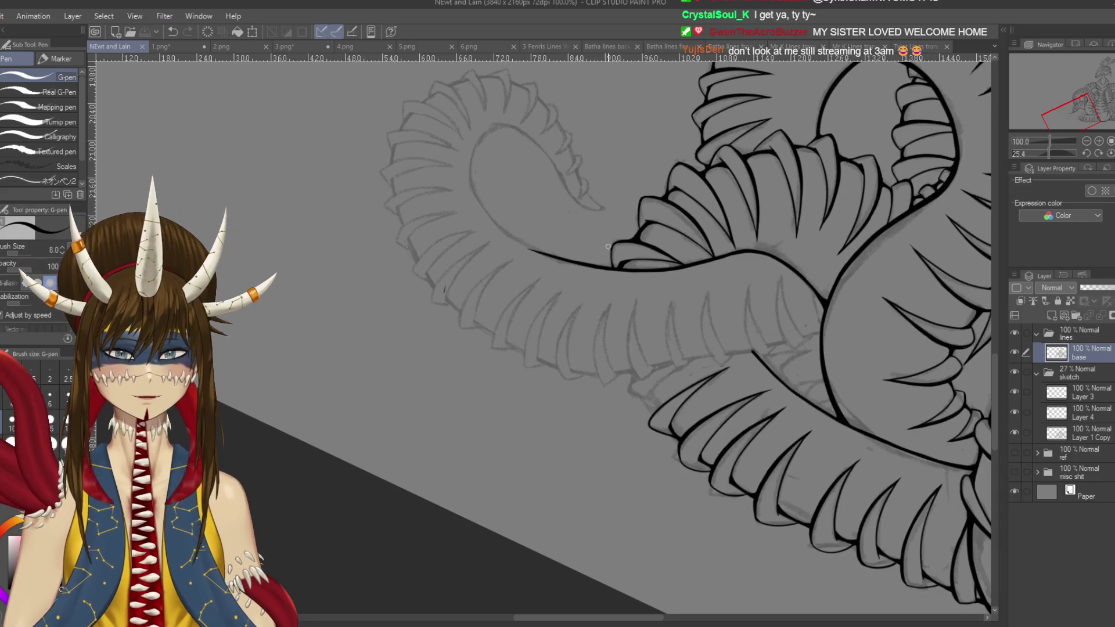
drag(608, 247, 480, 203)
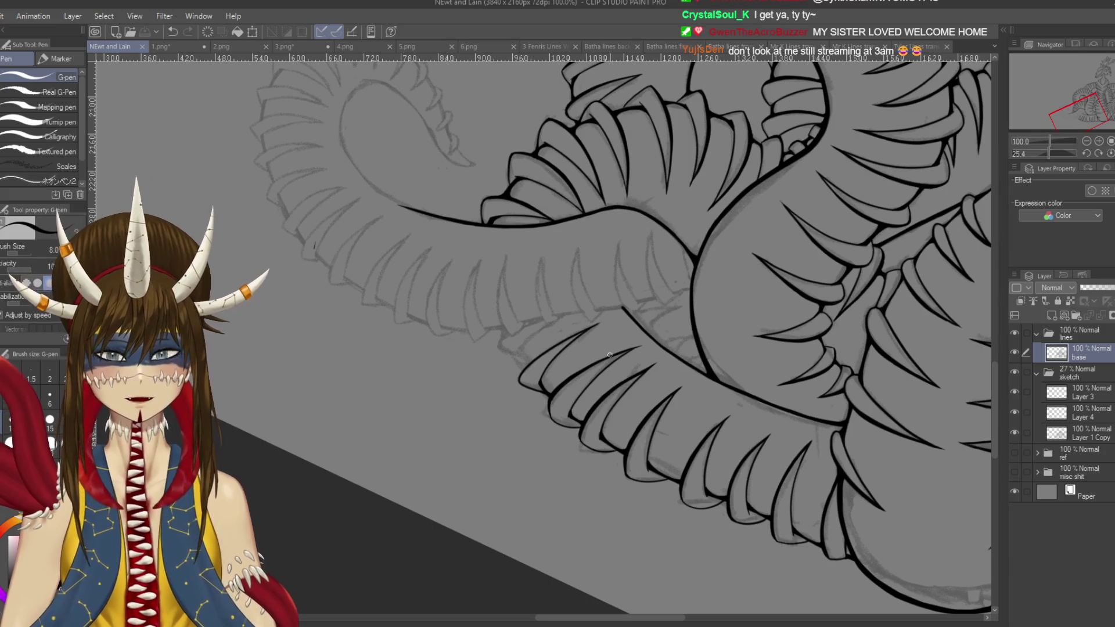
scroll(610, 355, up, 2)
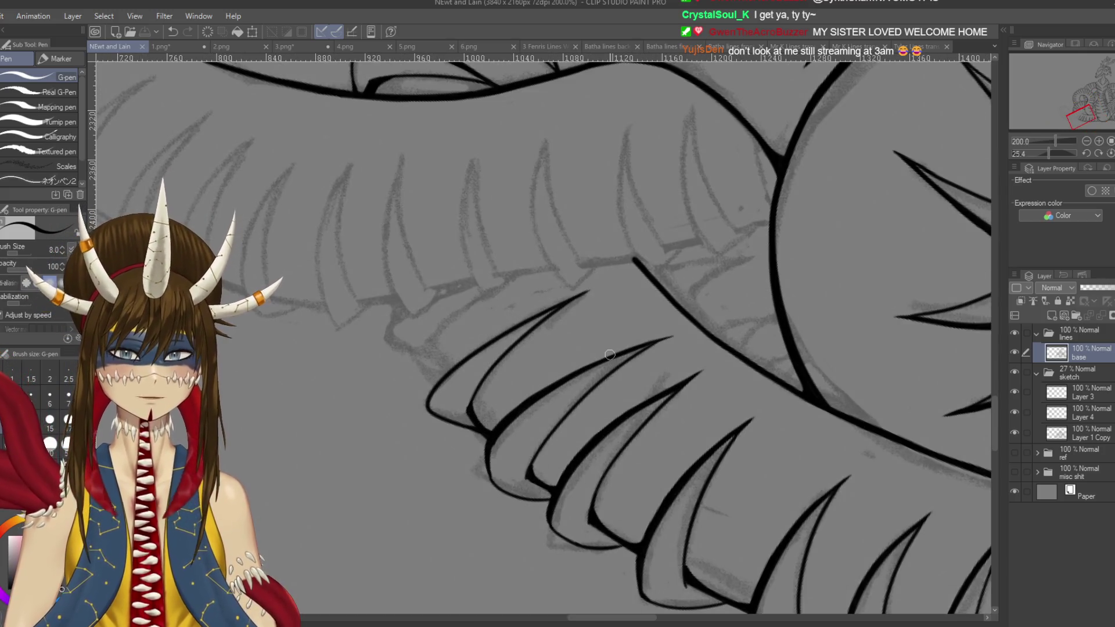
drag(757, 403, 654, 369)
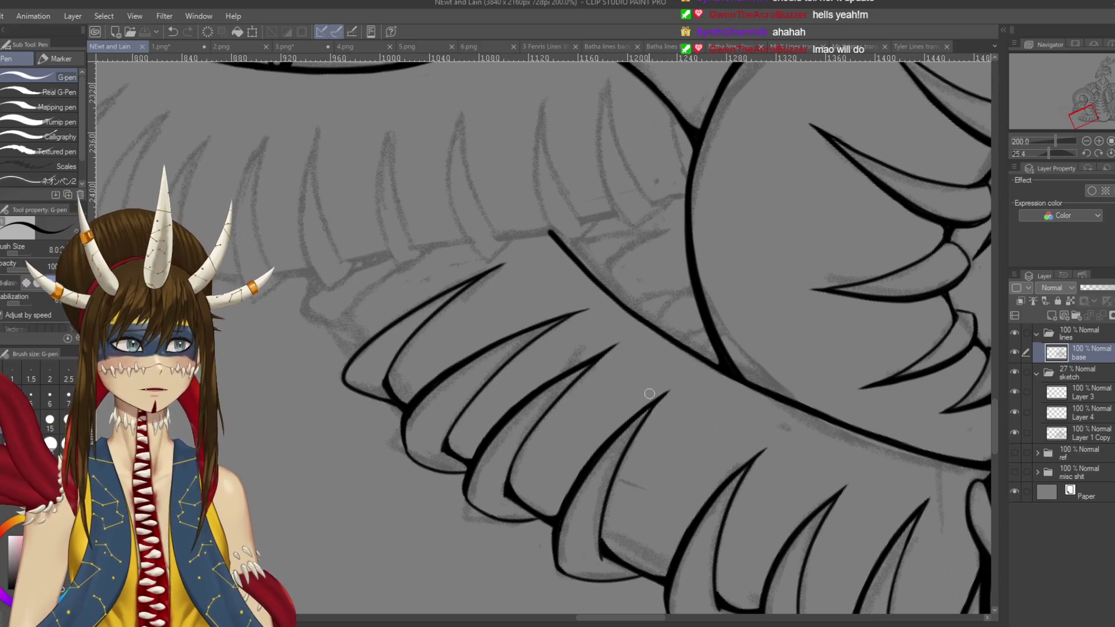
mouse_move(441, 325)
mouse_down()
mouse_move(540, 221)
mouse_move(543, 255)
mouse_move(551, 235)
mouse_up()
mouse_move(585, 268)
mouse_down()
mouse_move(601, 303)
mouse_move(607, 285)
mouse_up()
key(ctrl+z)
key(ctrl+z)
key(ctrl+z)
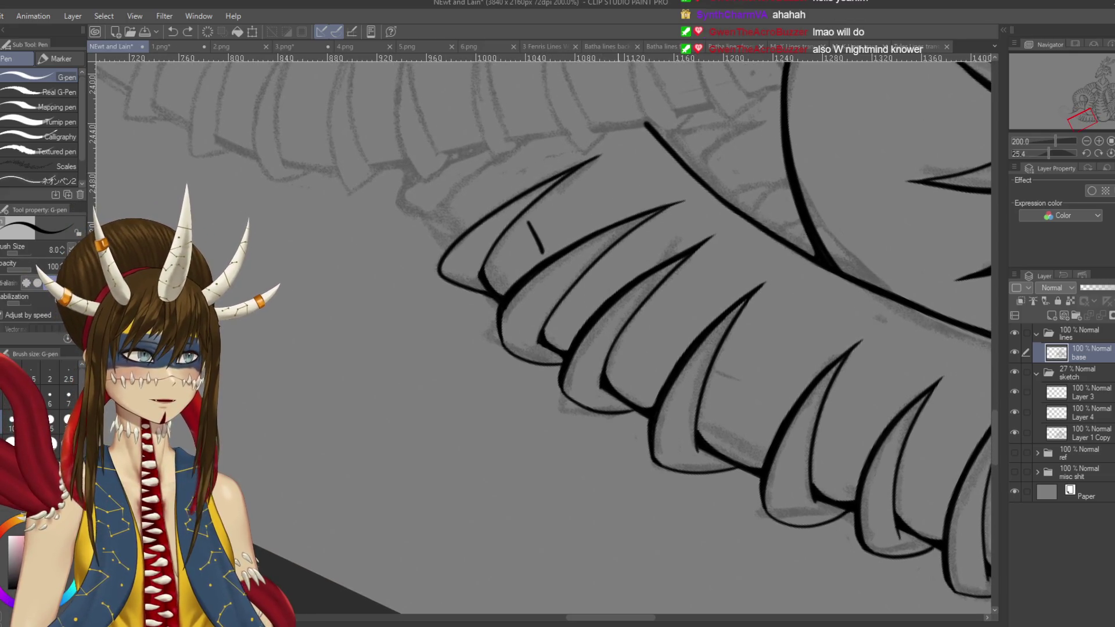
key(ctrl+z)
scroll(607, 356, up, 2)
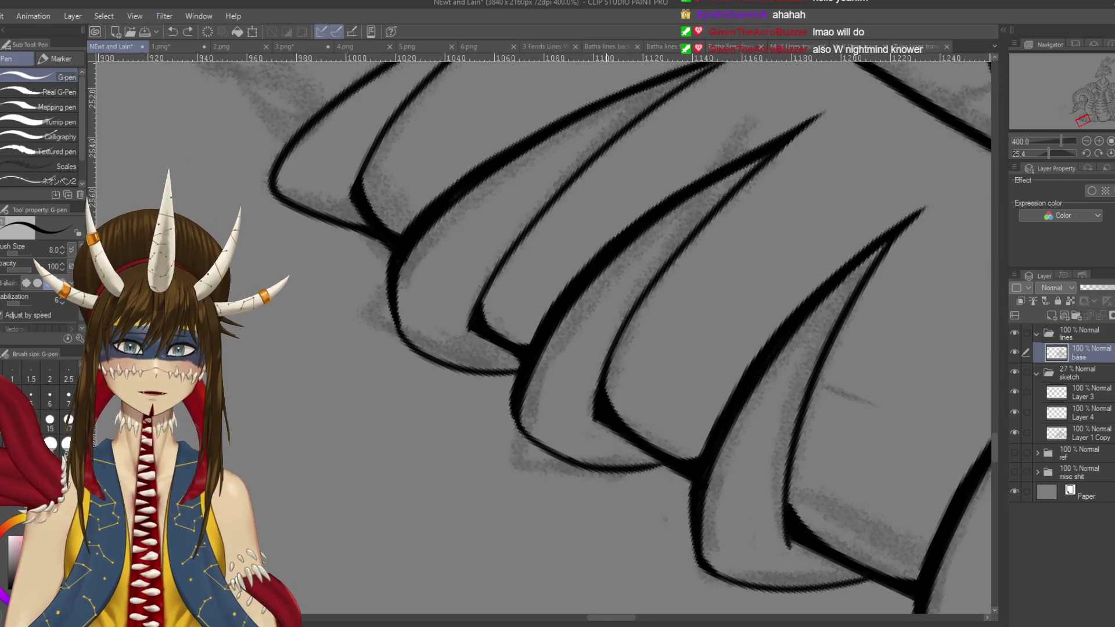
drag(412, 265, 460, 324)
key(e)
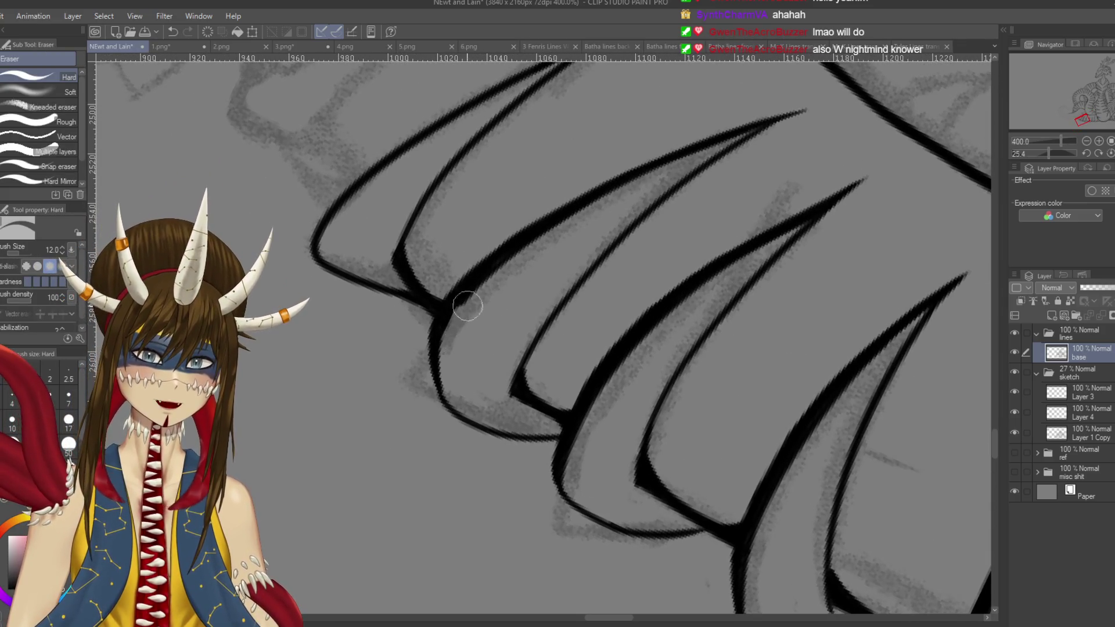
scroll(506, 317, down, 3)
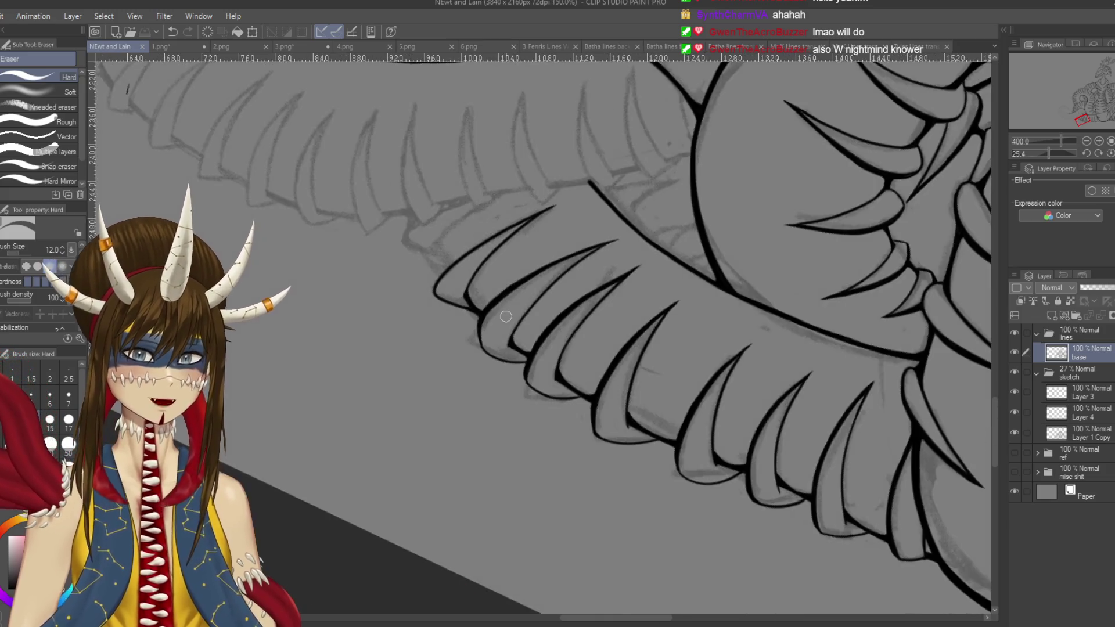
key(p)
drag(372, 321, 369, 332)
drag(360, 345, 456, 326)
key(ctrl+z)
key(ctrl+z)
mouse_move(360, 315)
mouse_down()
mouse_move(411, 374)
mouse_move(474, 421)
mouse_up()
key(ctrl+z)
key(ctrl+z)
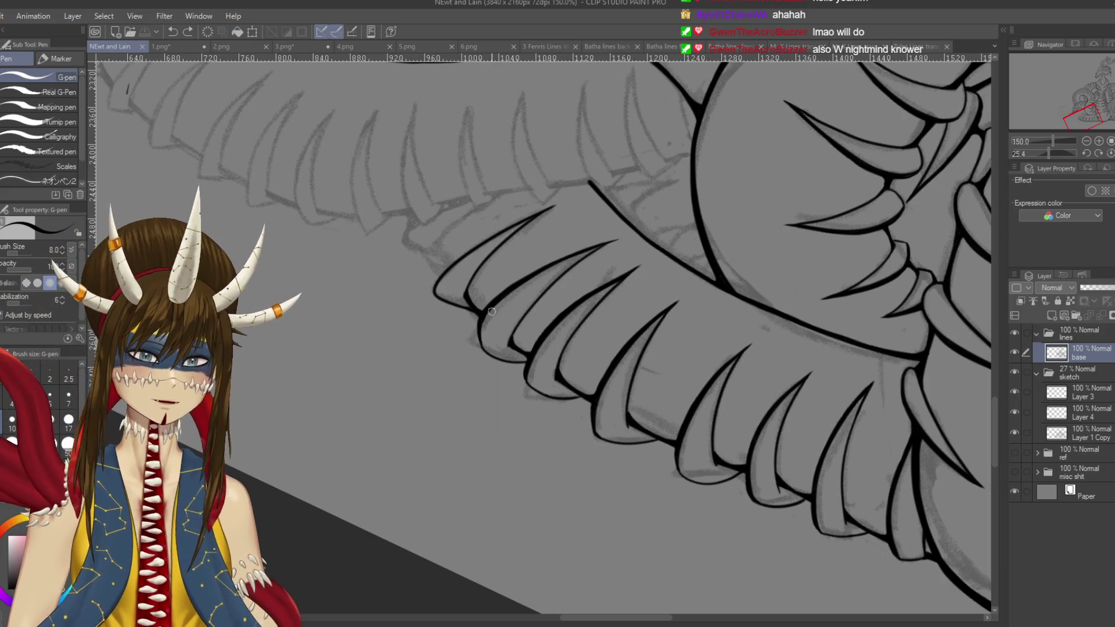
scroll(492, 311, up, 4)
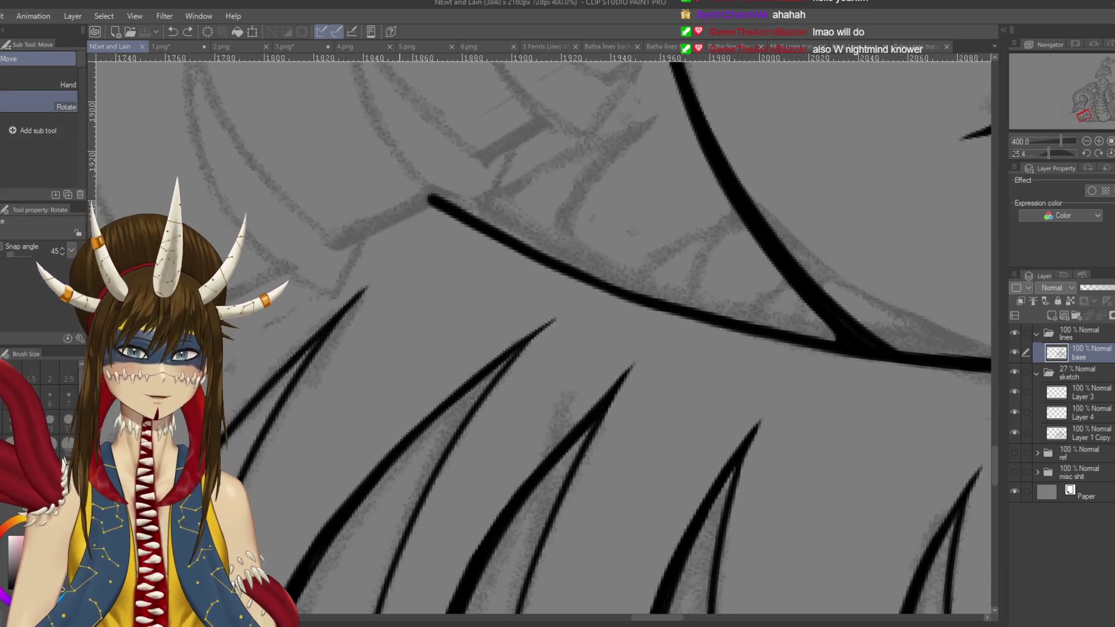
mouse_move(757, 322)
mouse_down()
mouse_move(679, 291)
mouse_move(709, 249)
mouse_up()
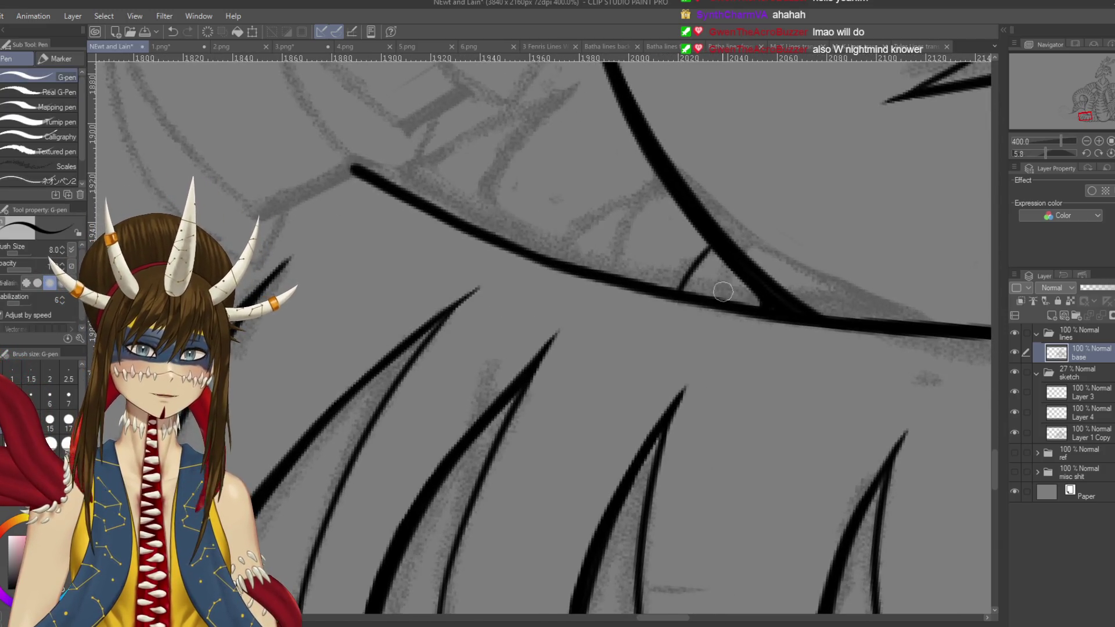
- Ink short thin strokes between the existing lines below the thick line, then save
drag(729, 299, 734, 273)
key(ctrl+s)
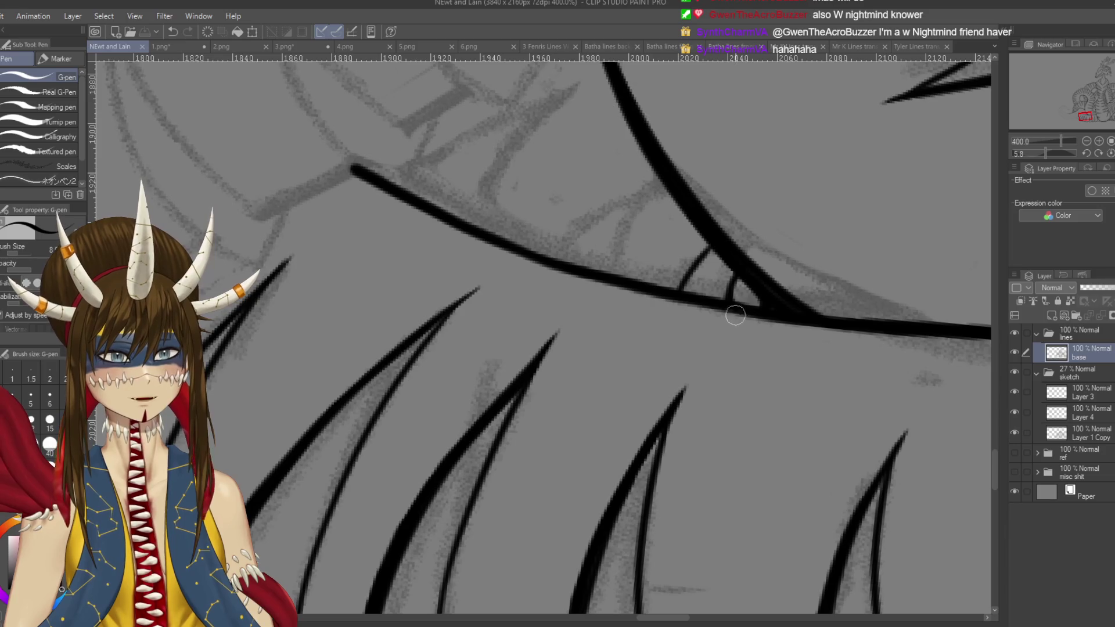
mouse_move(728, 267)
mouse_down()
mouse_move(738, 298)
mouse_move(751, 299)
mouse_move(702, 323)
mouse_up()
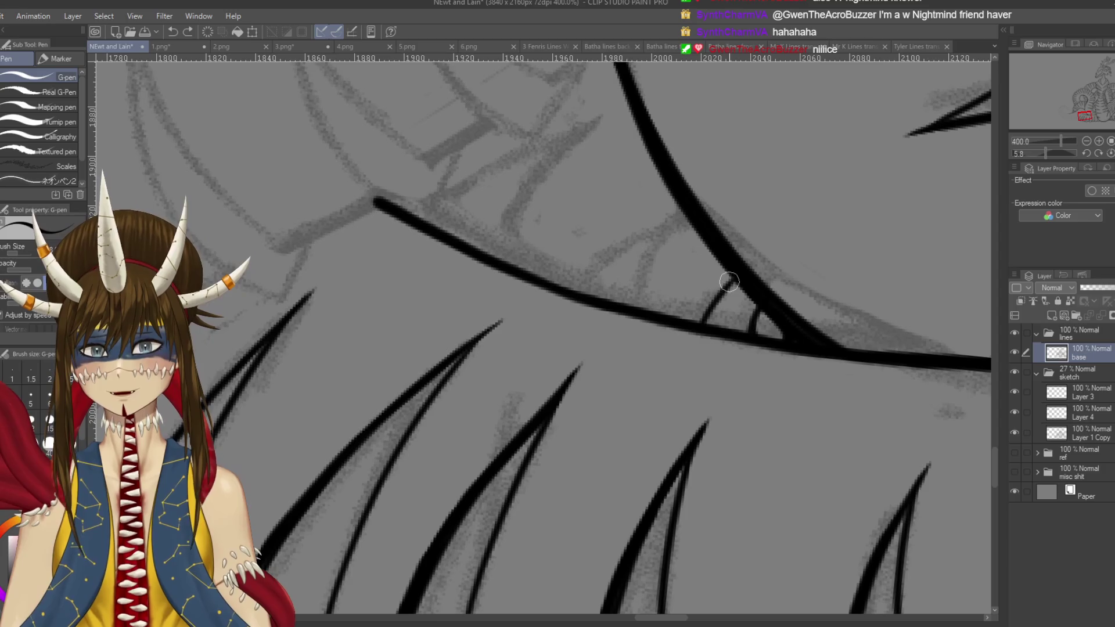
drag(732, 277, 701, 323)
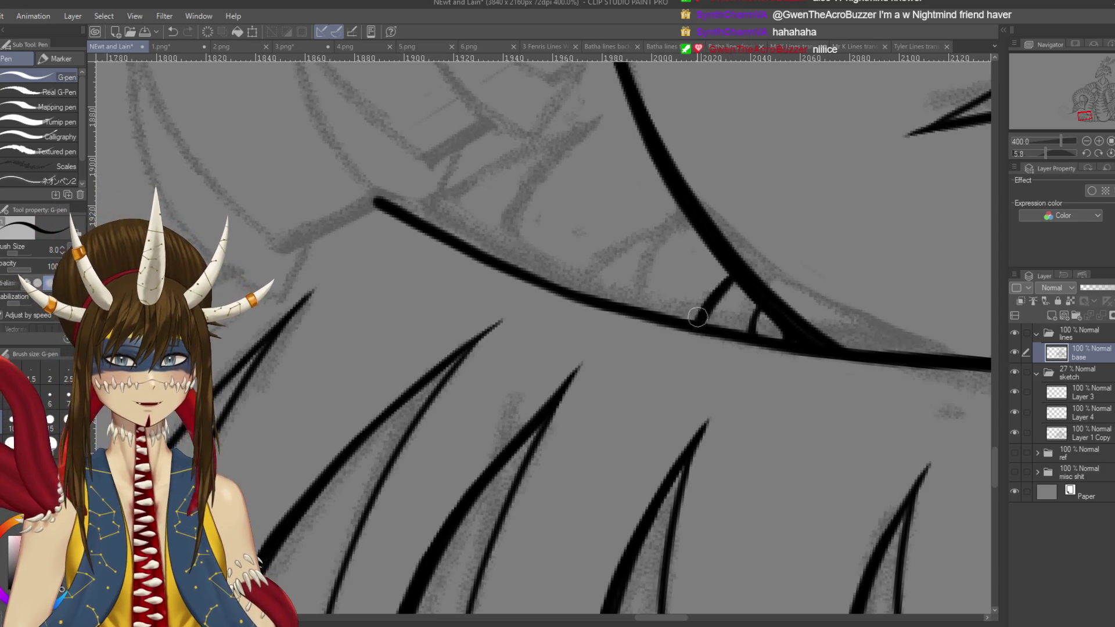
key(ctrl+s)
- Ink a thin stroke up to the upper curve and a long curve from the lower line, then save
mouse_move(630, 229)
mouse_down()
mouse_move(655, 271)
mouse_move(684, 245)
mouse_move(703, 261)
mouse_up()
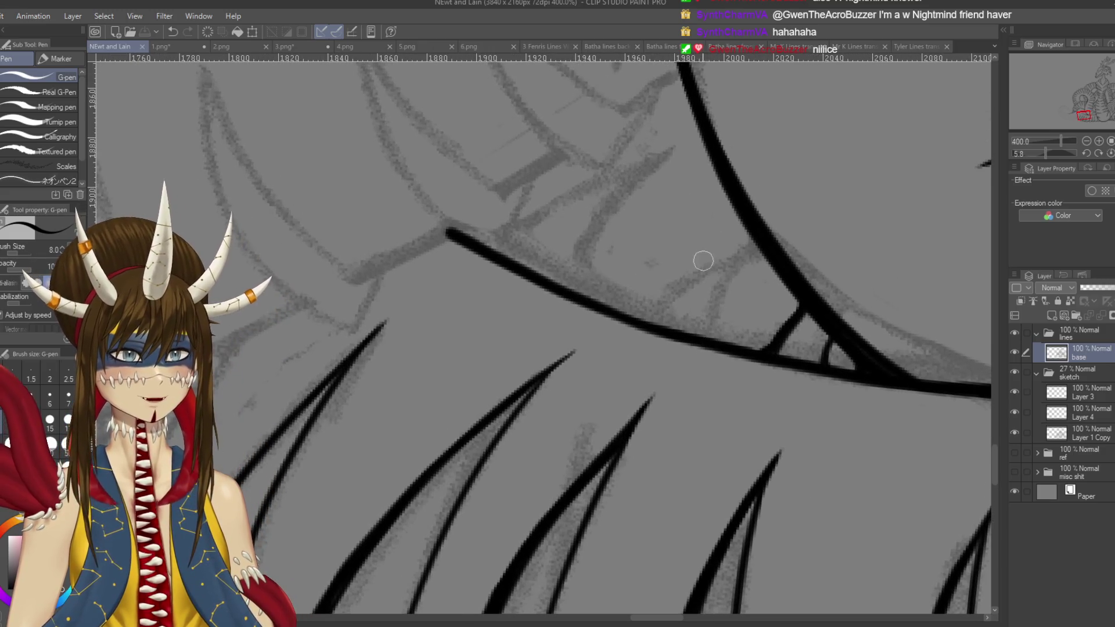
drag(689, 304, 693, 291)
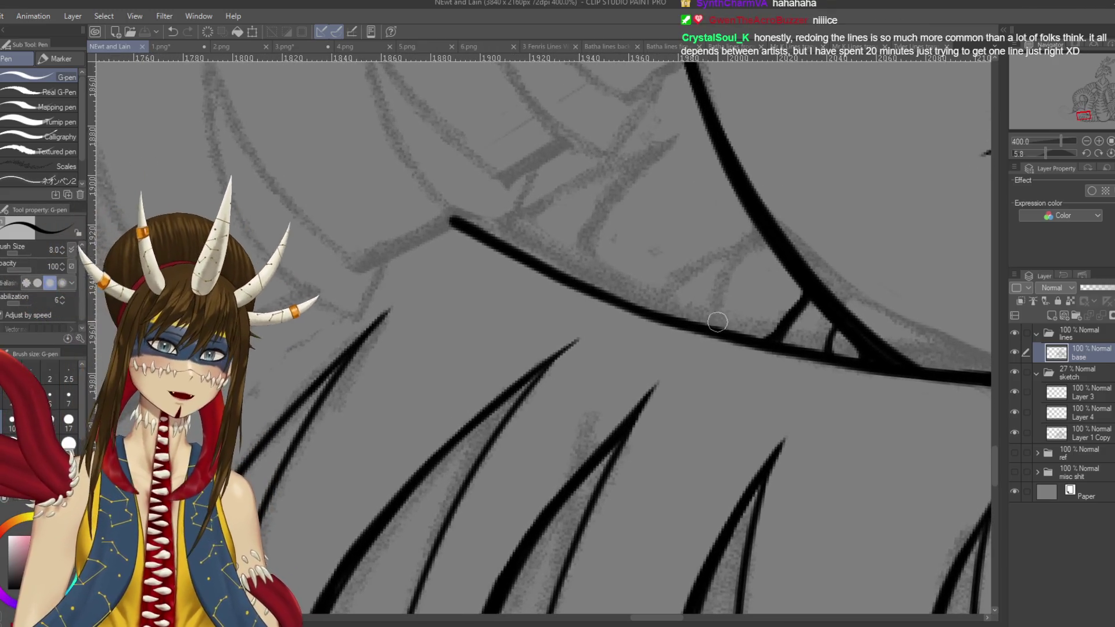
drag(718, 328, 758, 234)
key(ctrl+z)
drag(718, 328, 758, 233)
key(ctrl+z)
drag(717, 328, 757, 234)
drag(649, 314, 755, 229)
key(ctrl+z)
drag(646, 314, 753, 227)
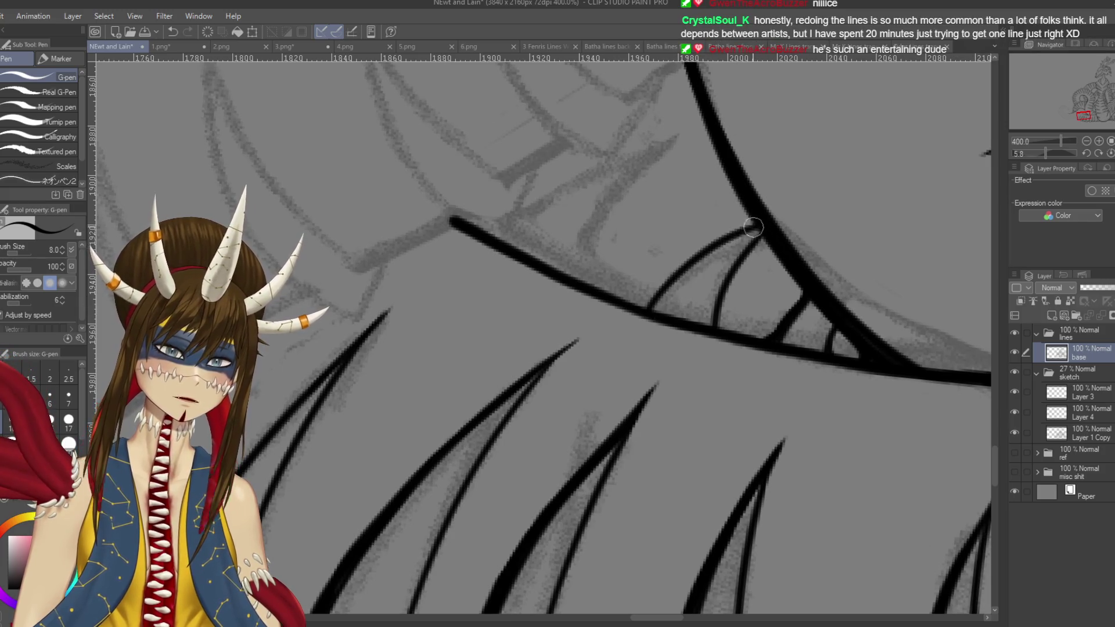
key(ctrl+s)
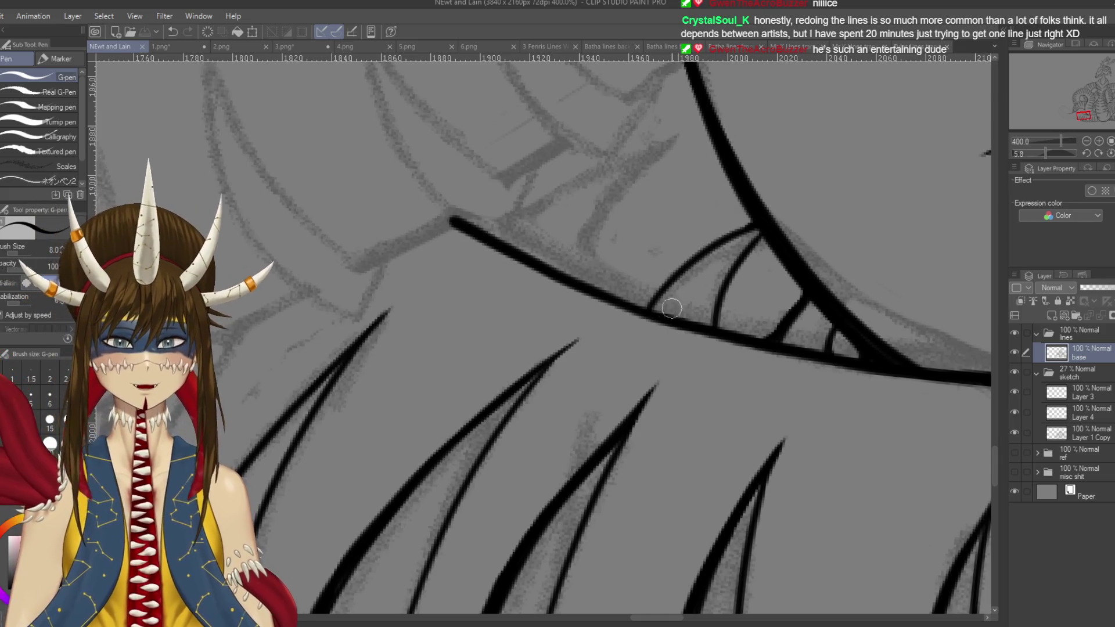
- Add short strokes where the curve meets the line, a thicker inner curve and a junction stroke, then save
mouse_move(633, 309)
mouse_down()
mouse_move(746, 224)
mouse_move(696, 253)
mouse_up()
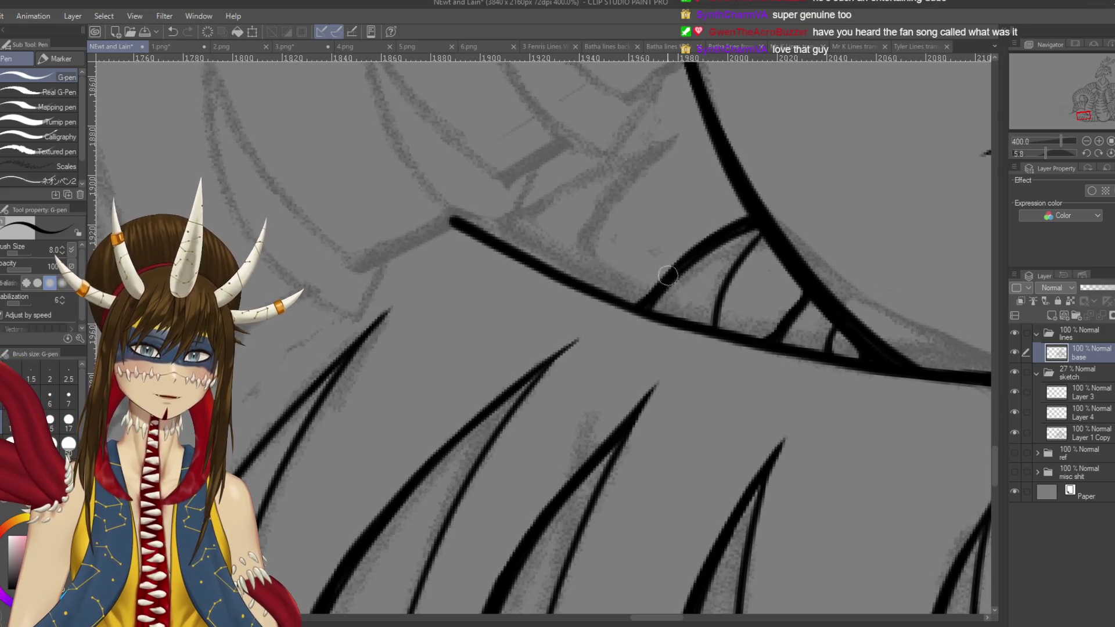
mouse_move(751, 248)
mouse_down()
mouse_move(720, 287)
mouse_move(717, 339)
mouse_up()
key(ctrl+z)
drag(719, 289, 725, 340)
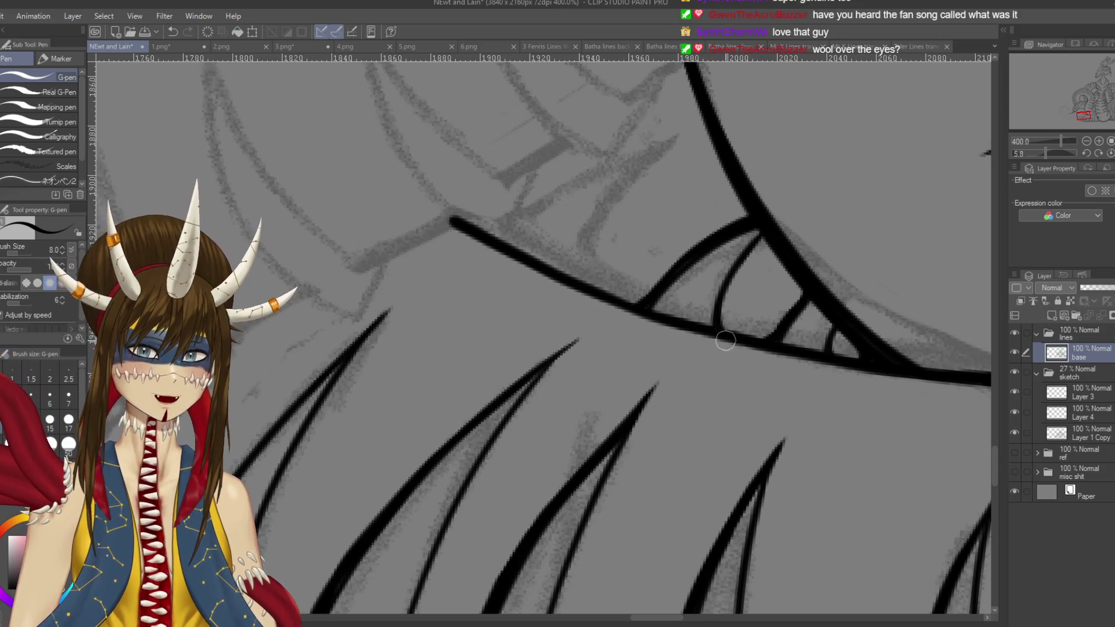
drag(776, 406, 758, 383)
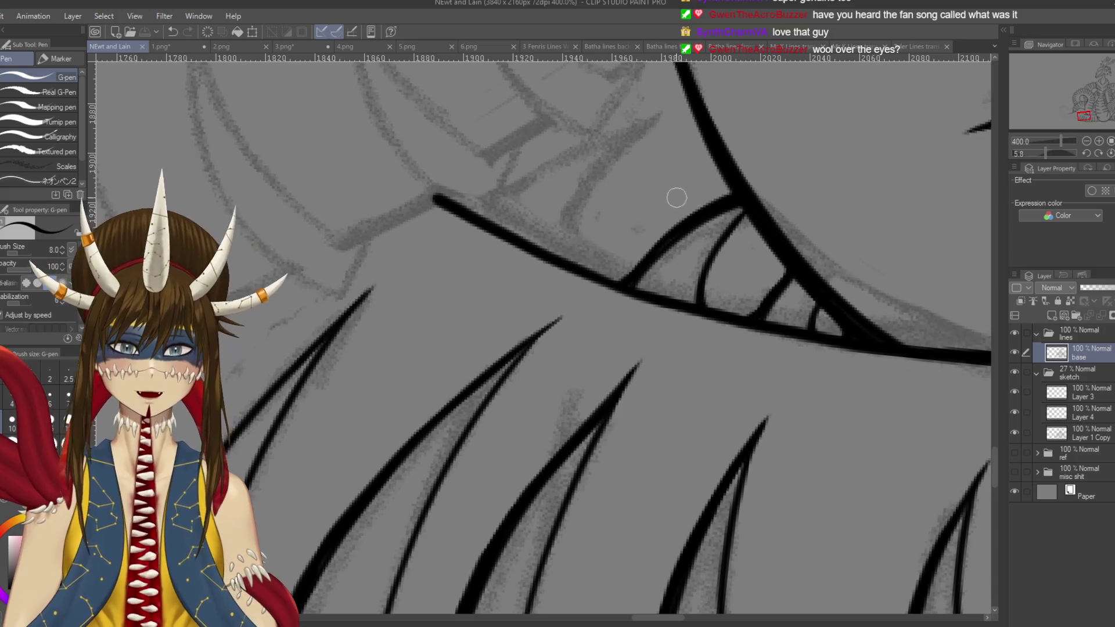
drag(743, 213, 749, 221)
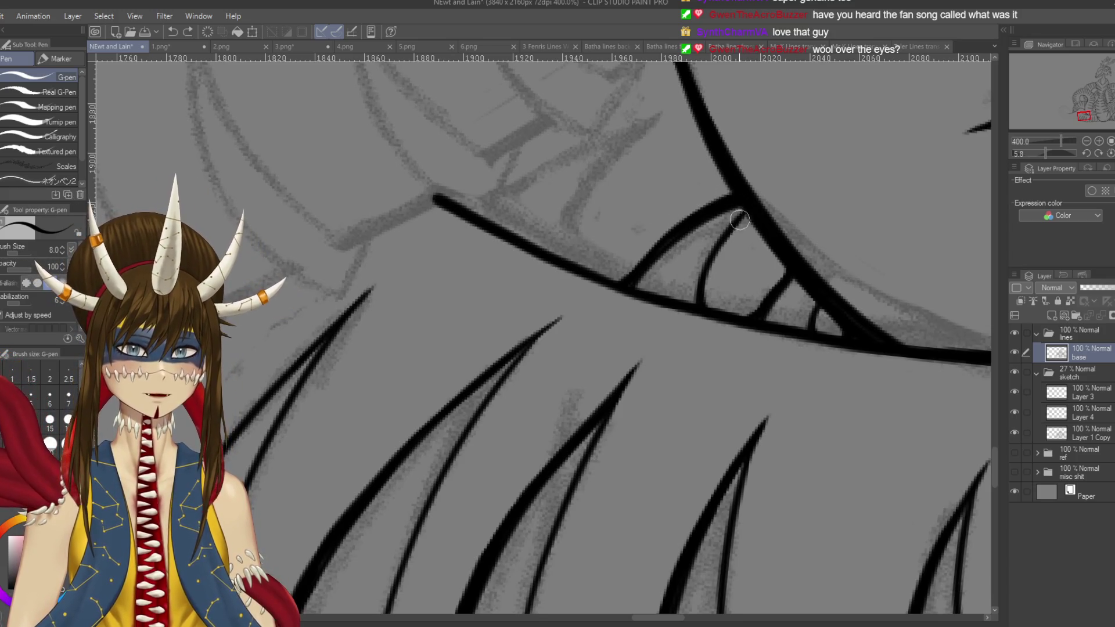
key(ctrl+s)
- Save the Newt and Lain line art and switch to the Skele monster document
mouse_move(703, 186)
mouse_down()
mouse_move(714, 193)
mouse_move(705, 299)
mouse_up()
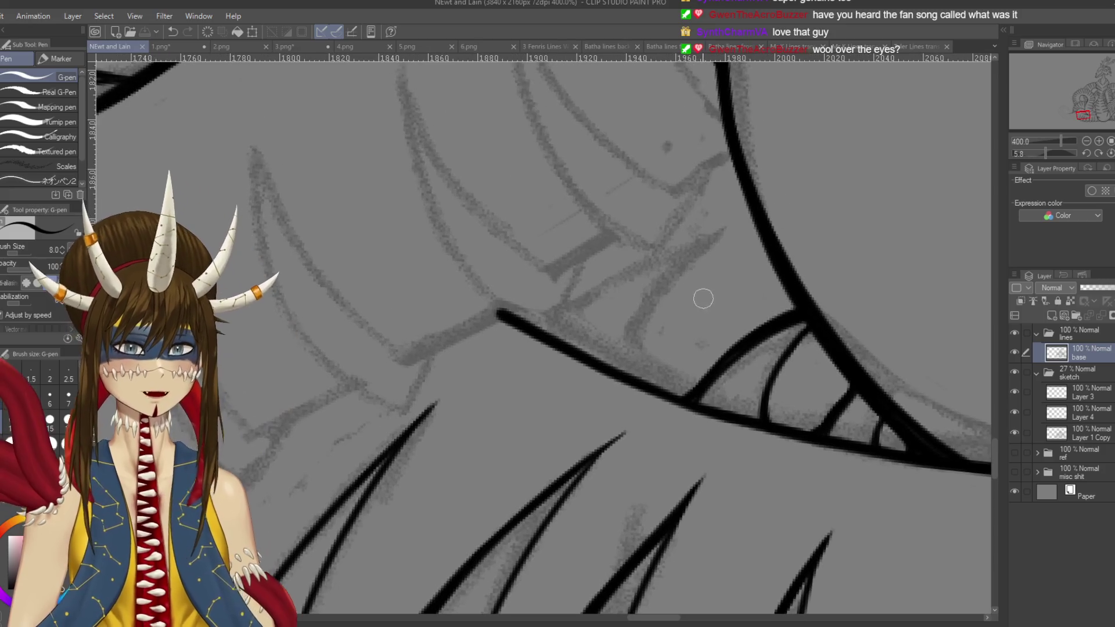
scroll(627, 331, down, 3)
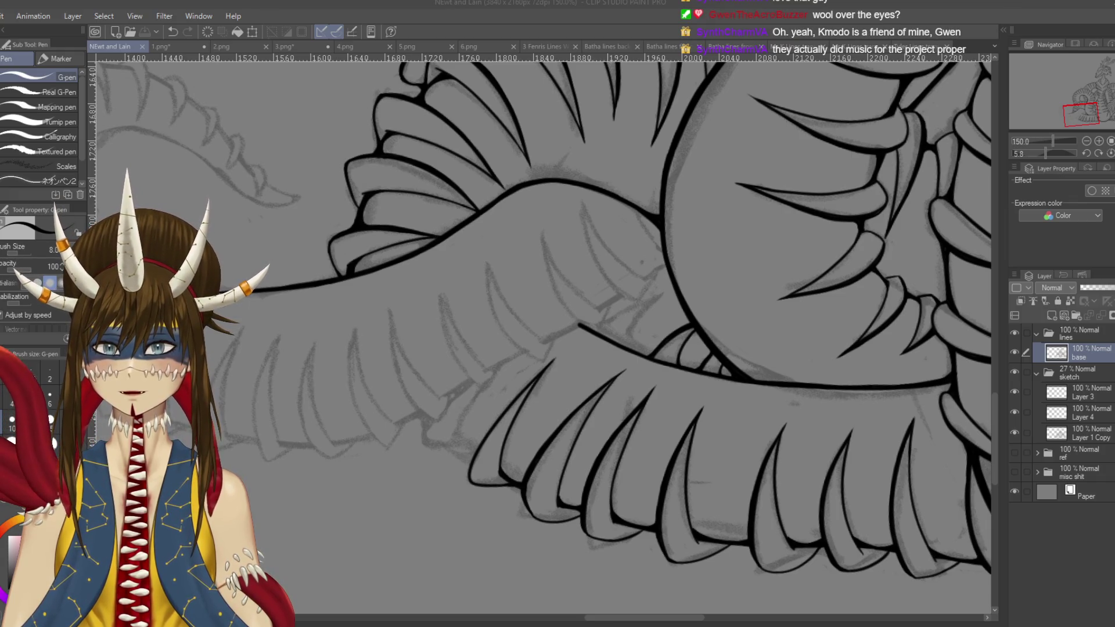
key(ctrl+Tab)
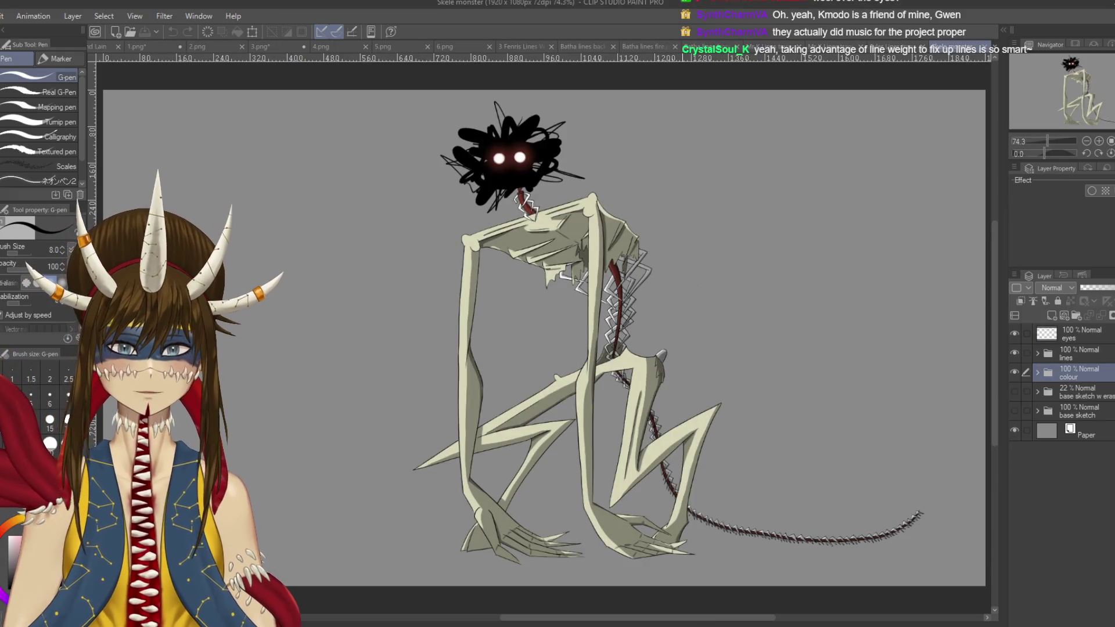
- Pan and zoom around the Skele monster drawing to inspect its spine and neck
drag(546, 337, 556, 328)
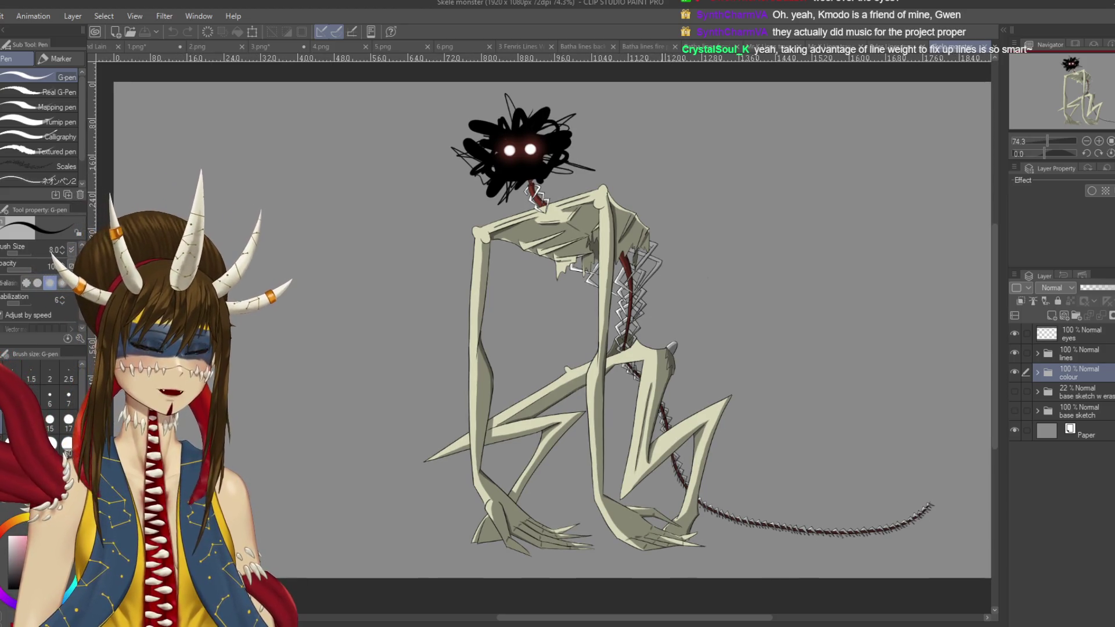
scroll(663, 254, up, 6)
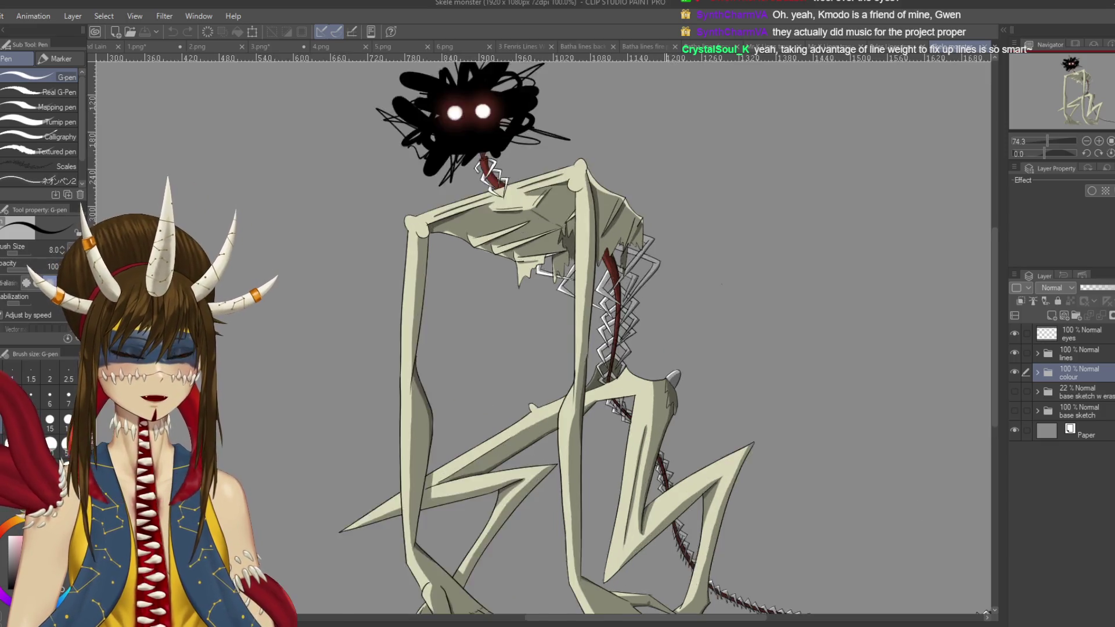
drag(856, 368, 927, 351)
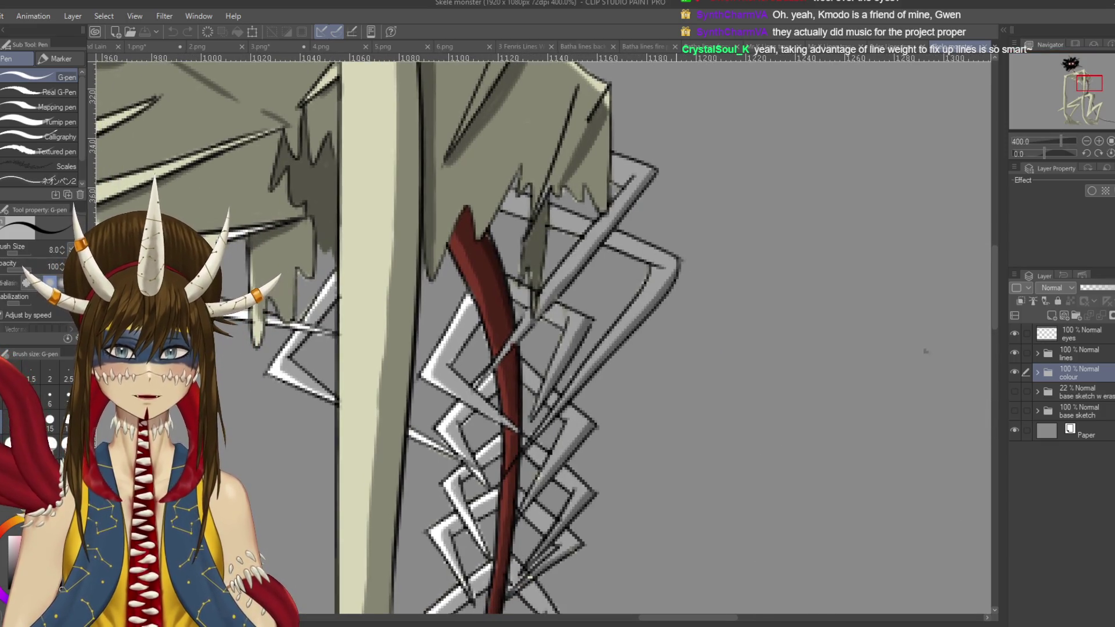
scroll(926, 351, down, 5)
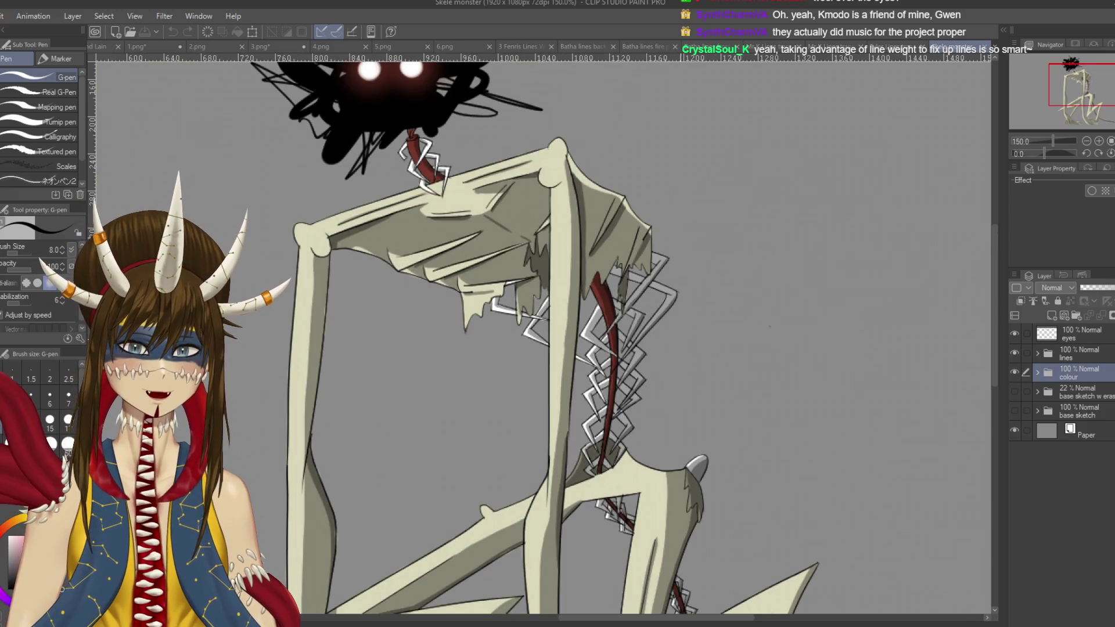
scroll(571, 214, down, 4)
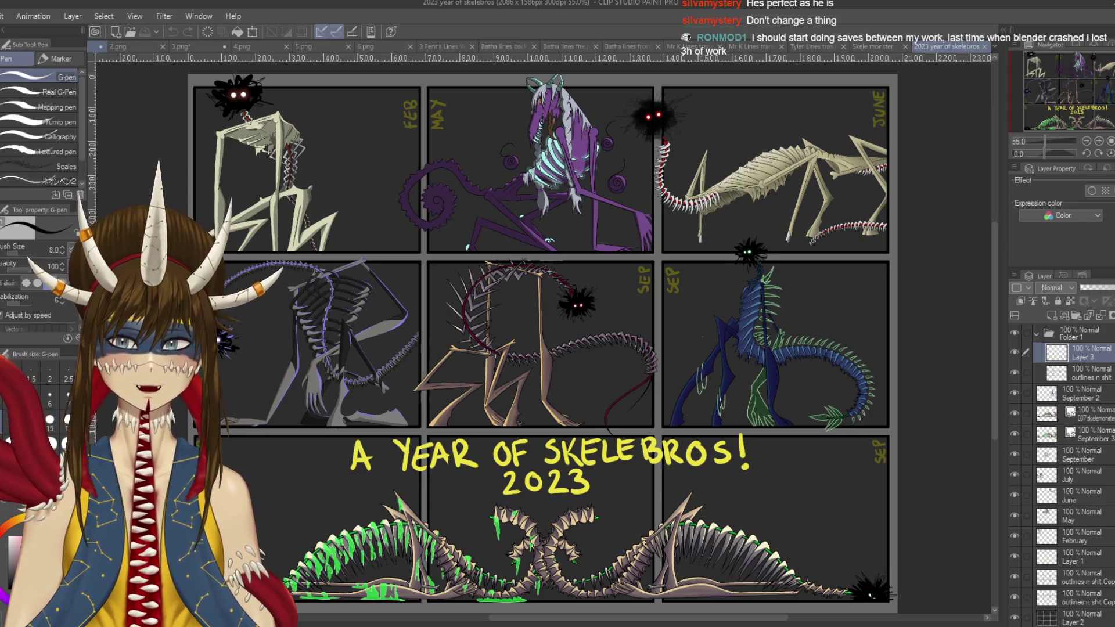
- Cycle through 1.png, 2.png and the Judging Categories image, closing 3.png–6.png to return to Newt and Lain
key(ctrl+Tab)
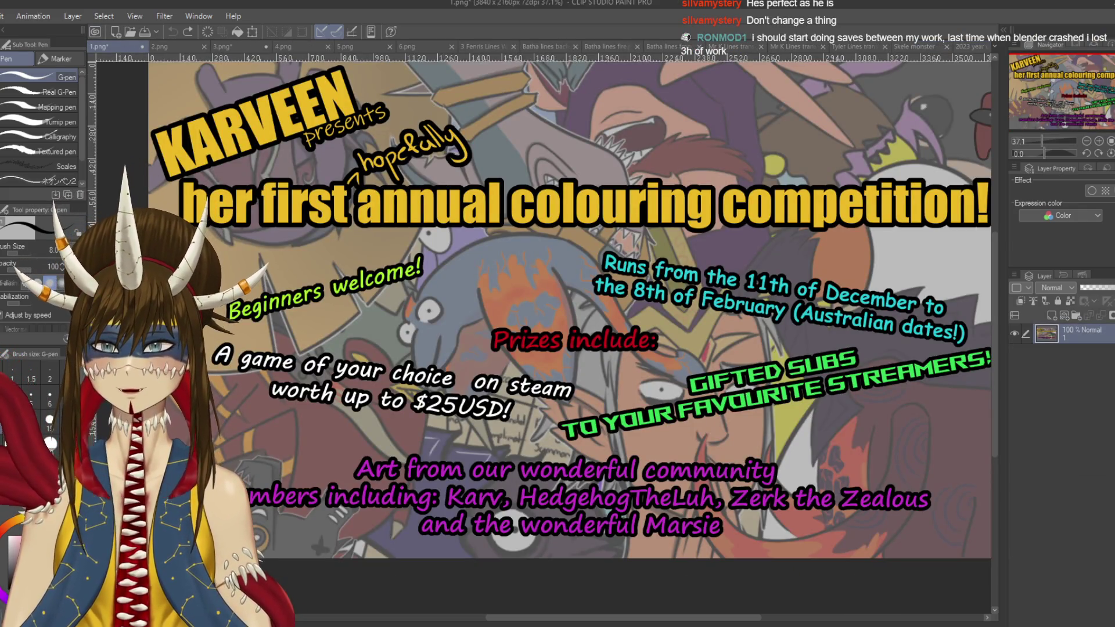
key(ctrl+Tab)
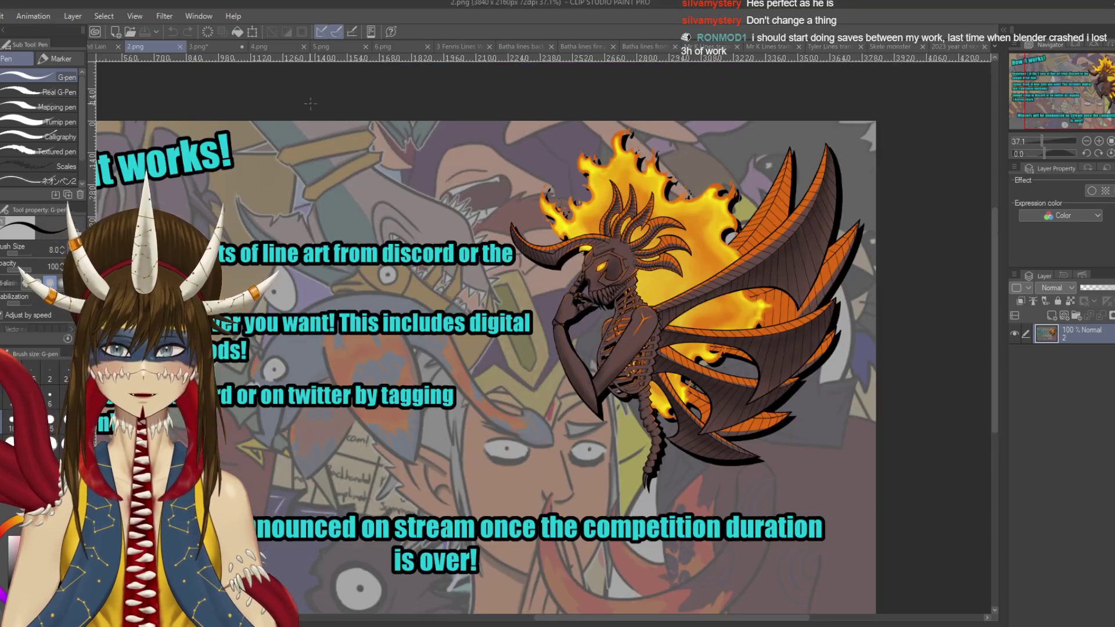
key(ctrl+Tab)
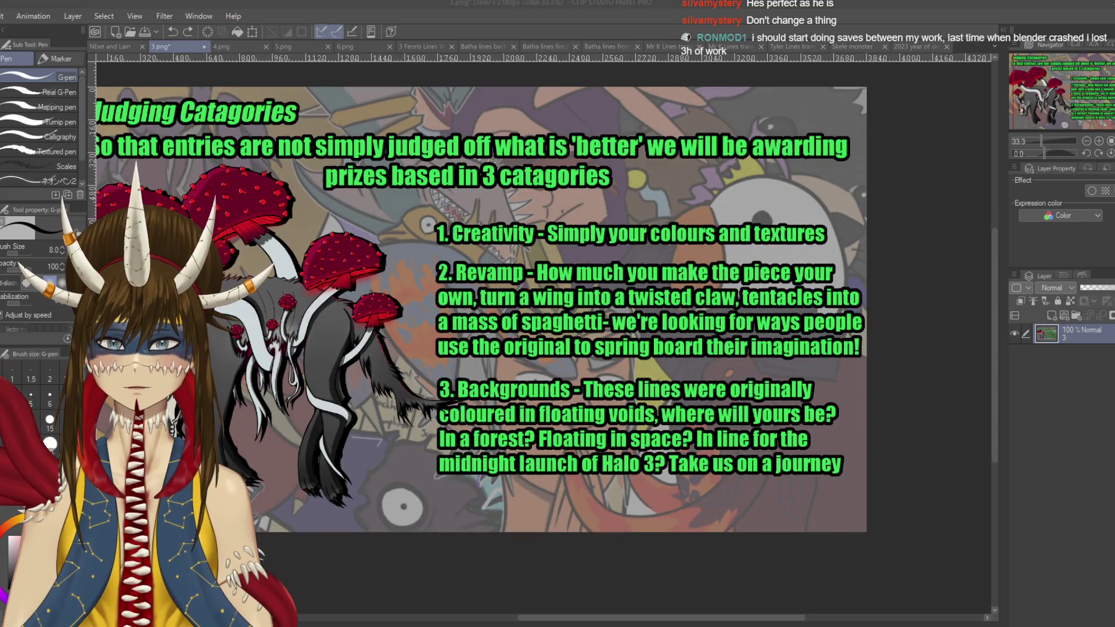
key(ctrl+w)
key(ctrl+w)
key(ctrl+w)
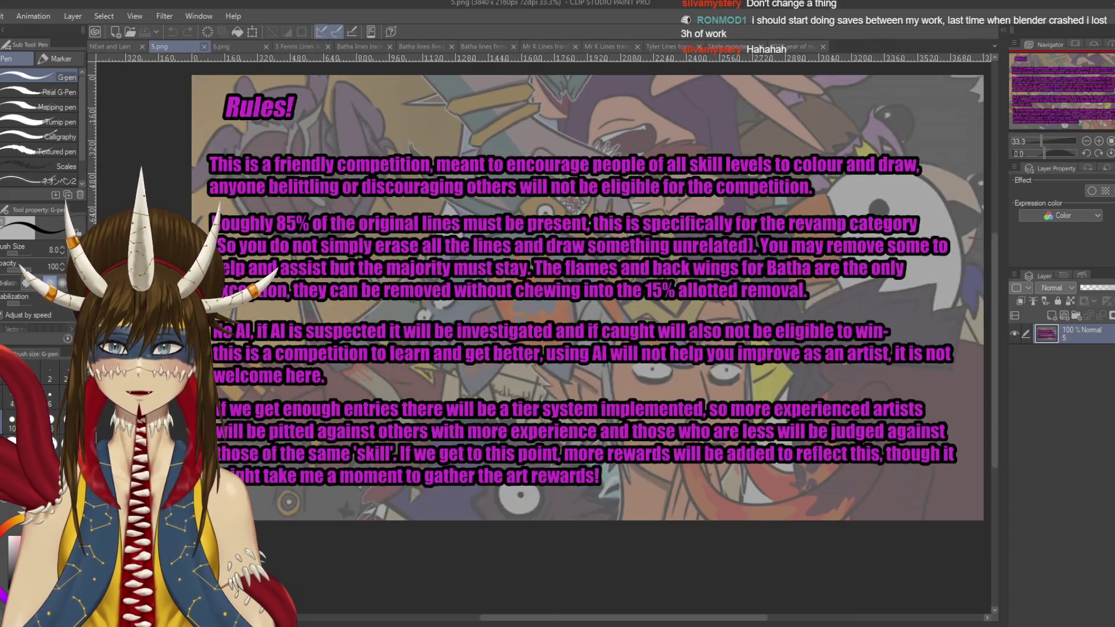
key(ctrl+w)
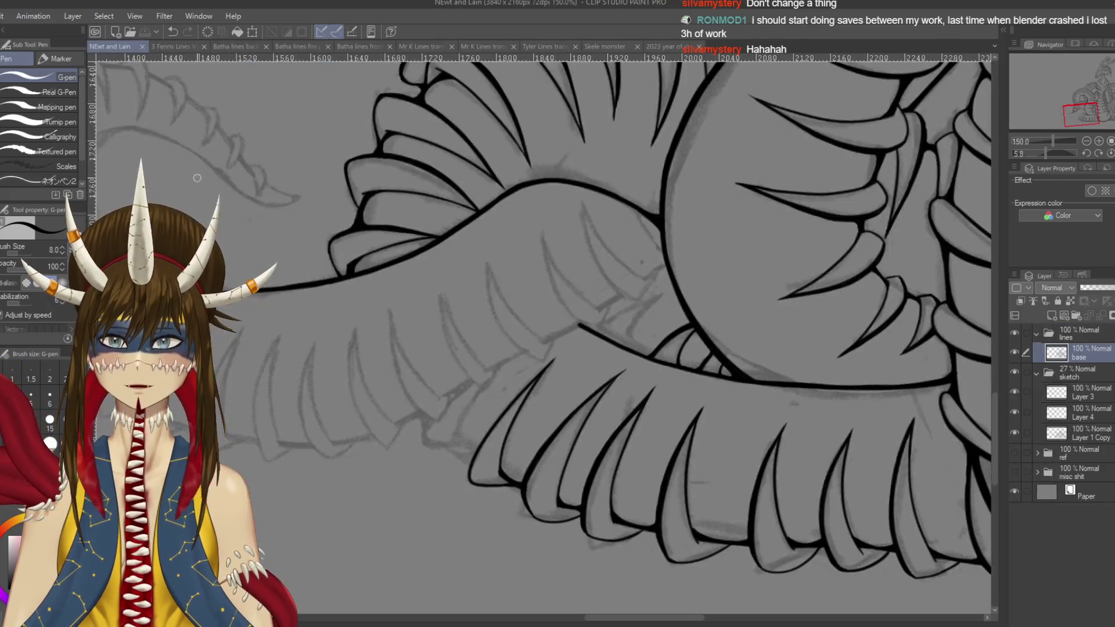
- Redraw the upper part of the thin stroke on the coil scales with the G-pen and save
scroll(573, 373, left, 2)
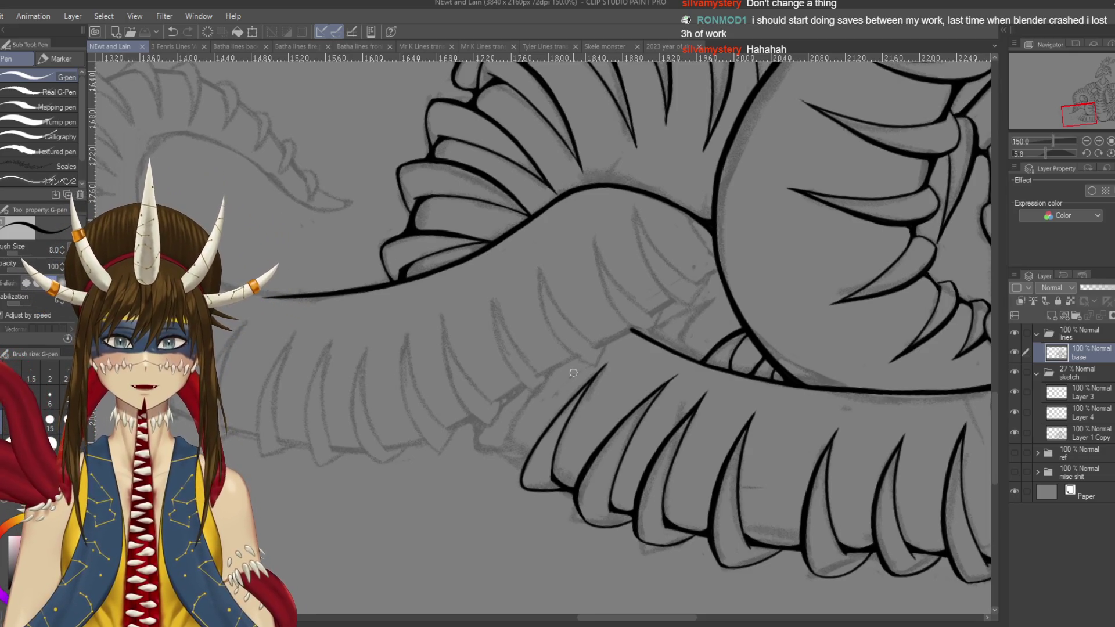
scroll(573, 372, up, 1)
scroll(573, 373, up, 1)
scroll(574, 373, down, 1)
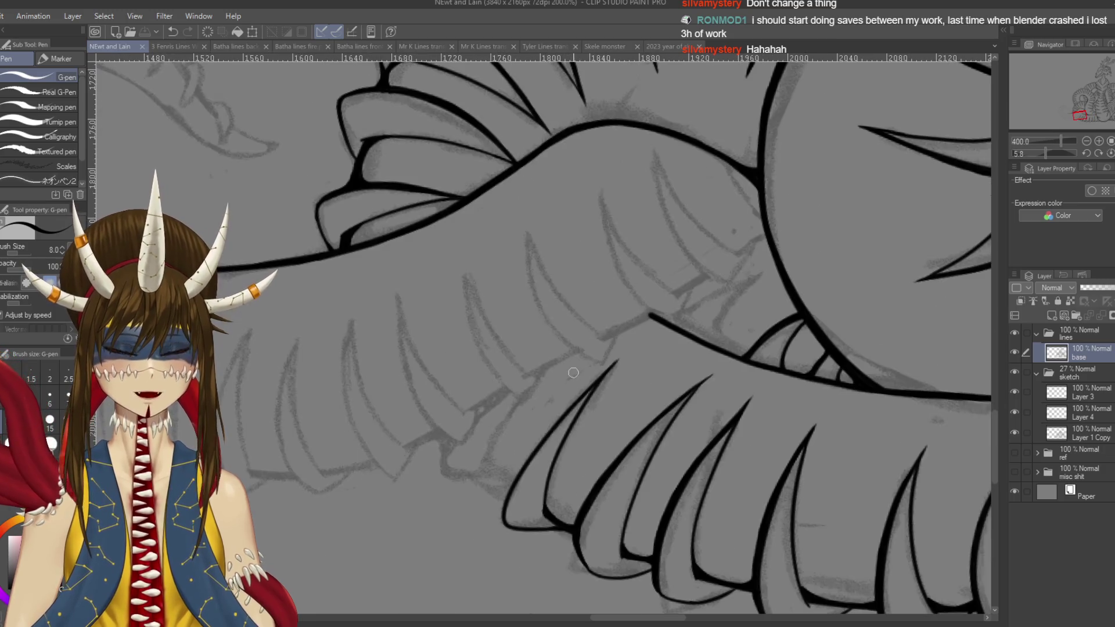
scroll(573, 373, right, 2)
drag(705, 229, 671, 174)
key(ctrl+z)
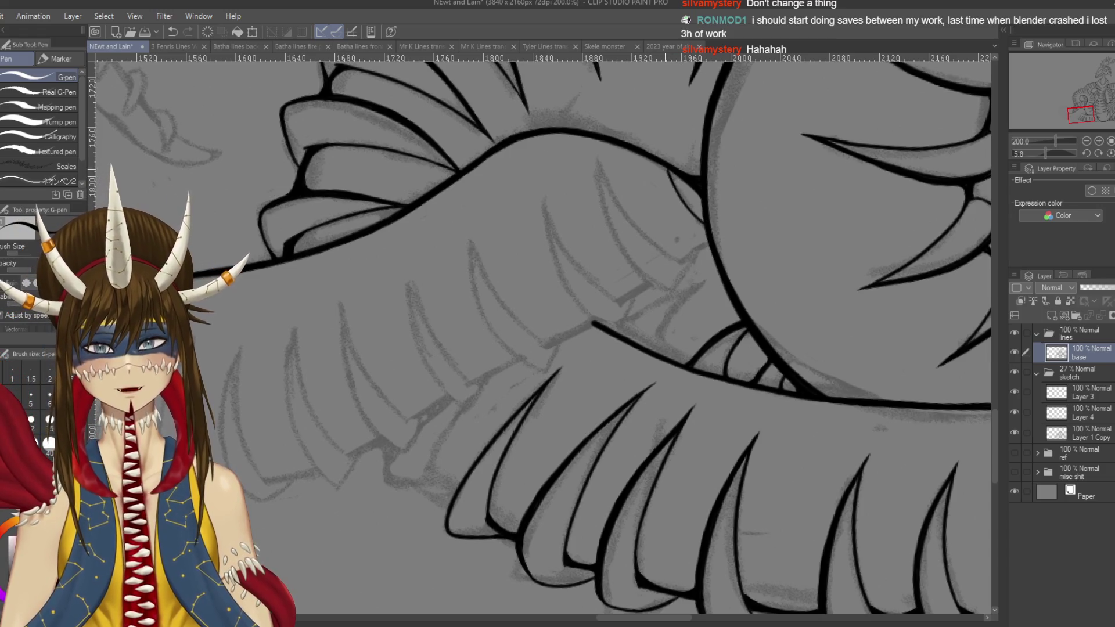
key(ctrl+z)
drag(675, 185, 667, 168)
key(ctrl+s)
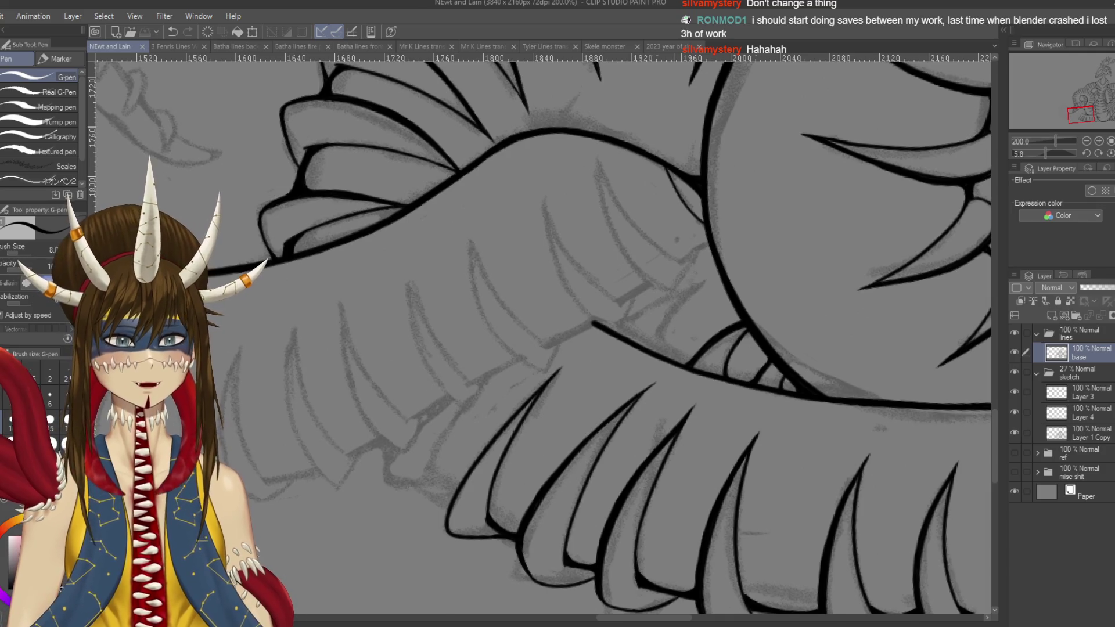
- Discard a trial stroke along the scale edge and rotate the canvas to about 34 degrees
scroll(673, 126, up, 3)
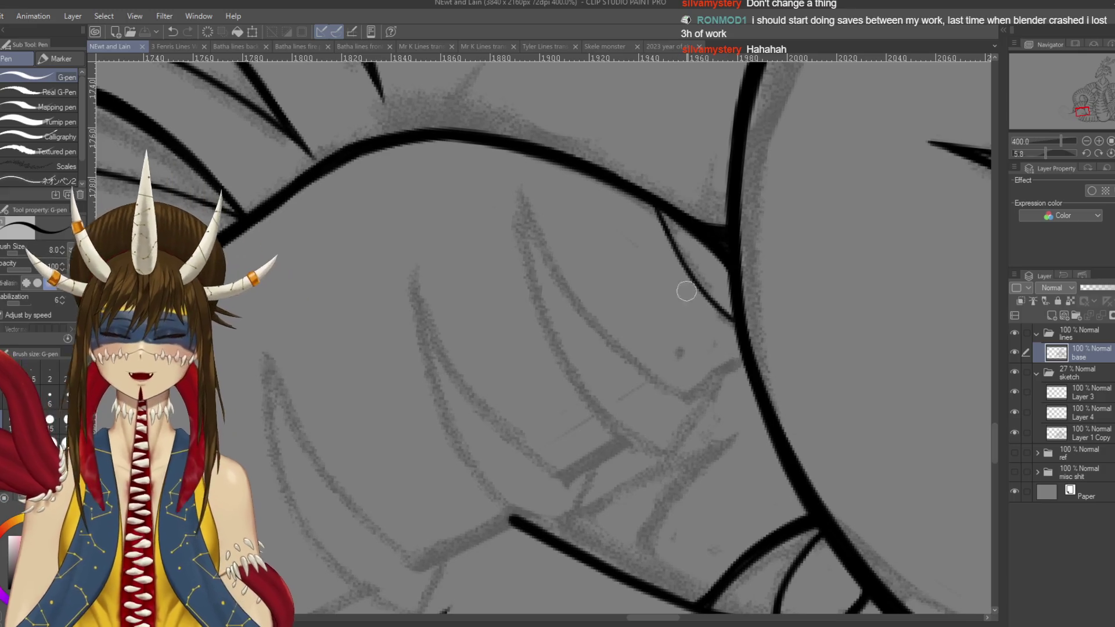
drag(650, 205, 669, 253)
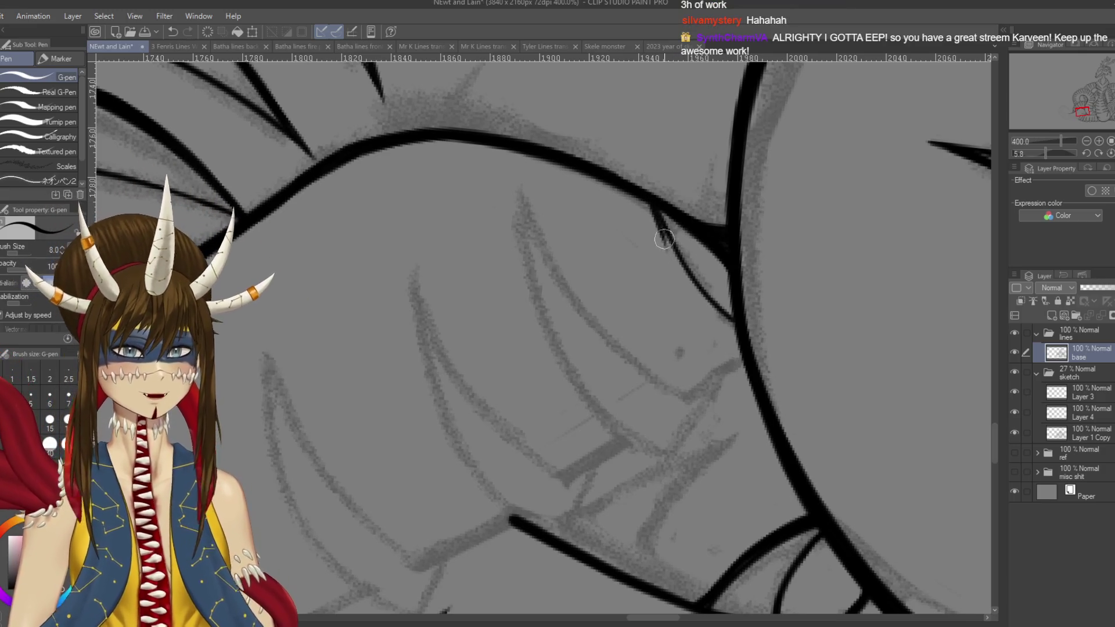
key(ctrl+z)
key(r)
drag(573, 148, 657, 186)
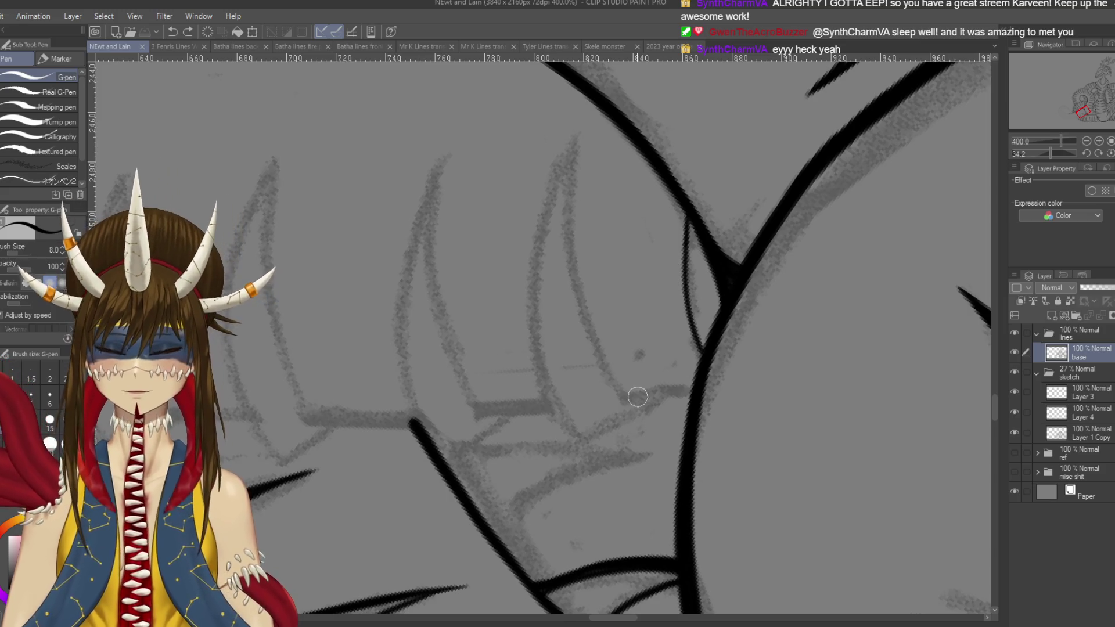
scroll(637, 398, right, 2)
- Thicken the thin line so it merges into the thick coil outline, then save
mouse_move(671, 354)
mouse_down()
mouse_move(657, 192)
mouse_move(653, 248)
mouse_up()
drag(657, 191, 662, 328)
key(ctrl+z)
drag(662, 232, 674, 371)
key(ctrl+s)
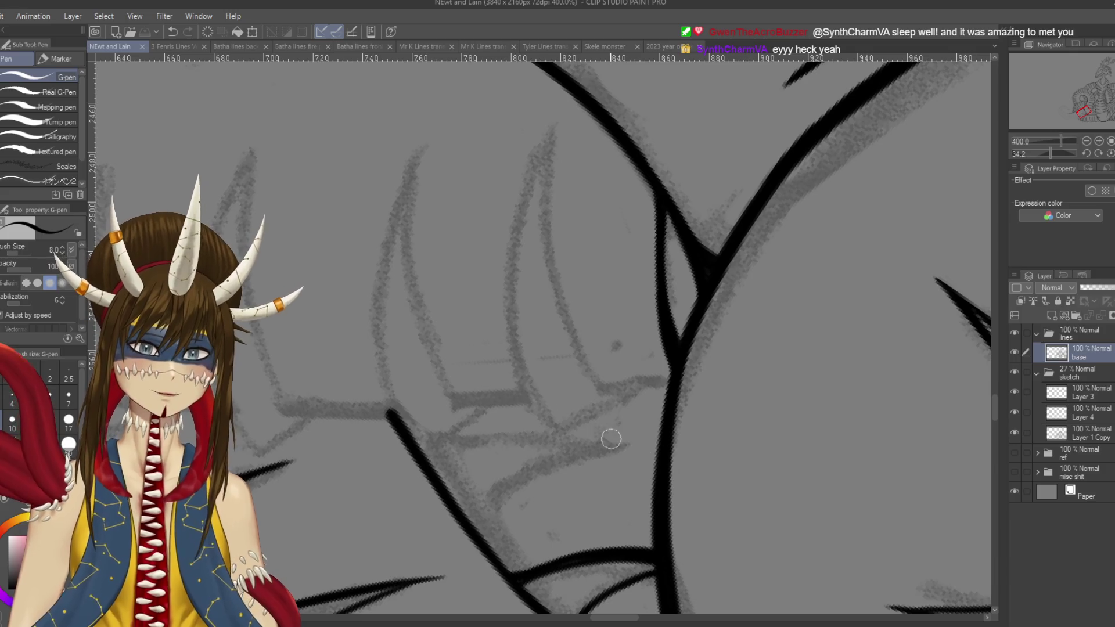
- Rotate the canvas to a better drawing angle and back toward upright, then save
key(r)
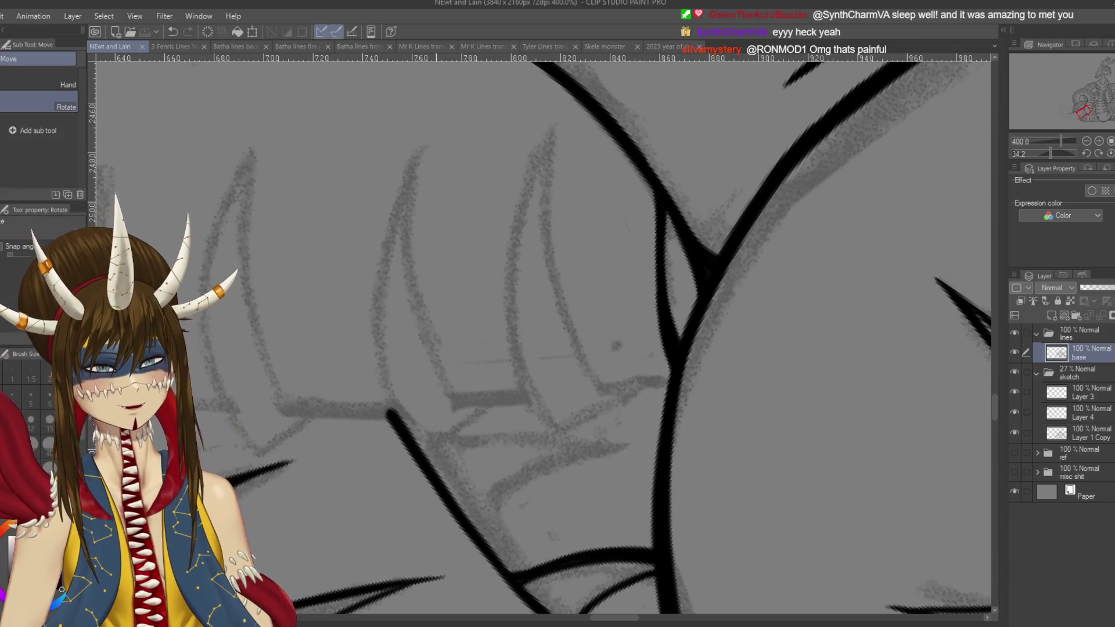
mouse_move(587, 325)
mouse_down()
mouse_move(557, 348)
mouse_move(548, 304)
mouse_move(535, 375)
mouse_up()
key(r)
drag(479, 280, 520, 460)
key(ctrl+s)
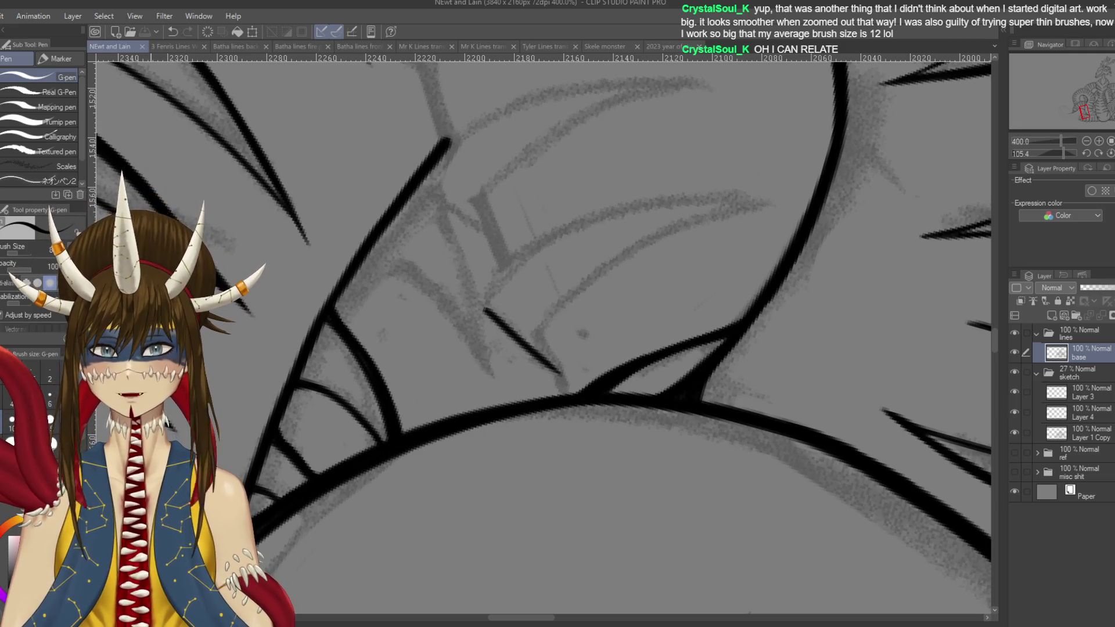
- Straighten the canvas to upright and zoom out to review the whole creature
scroll(541, 337, down, 10)
key(r)
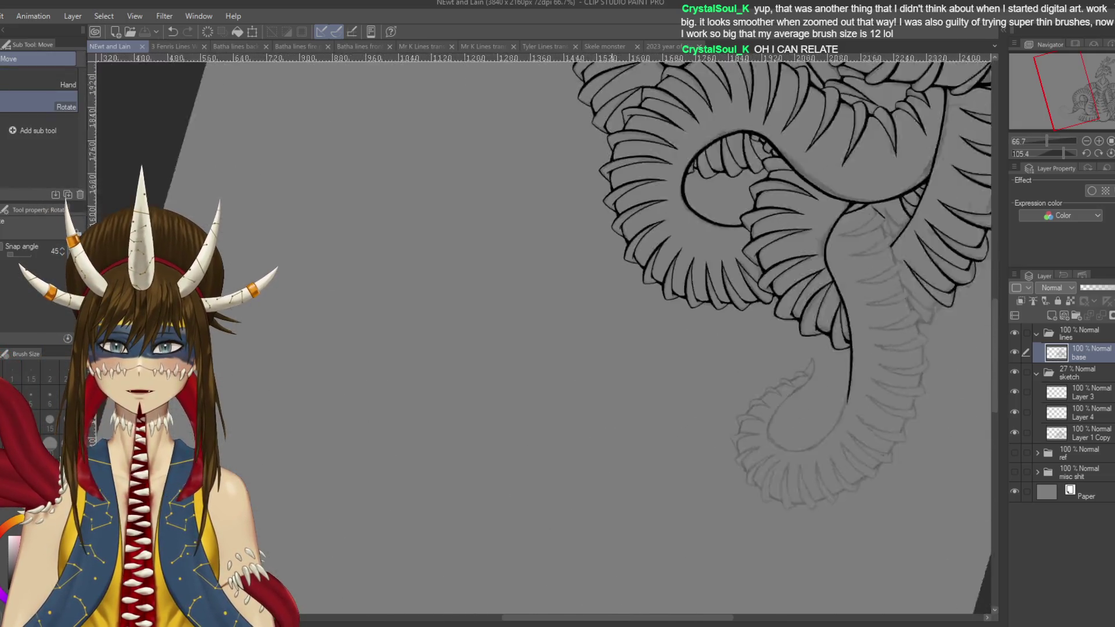
key(p)
mouse_move(712, 309)
mouse_down()
mouse_move(710, 373)
mouse_move(687, 432)
mouse_move(642, 478)
mouse_move(584, 504)
mouse_up()
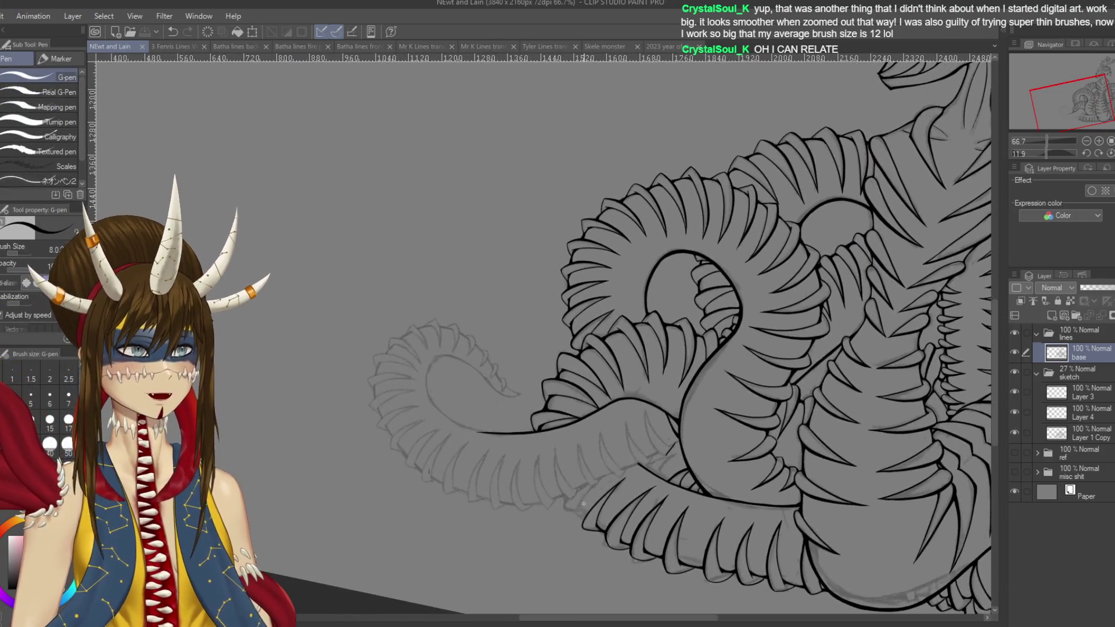
scroll(433, 349, down, 4)
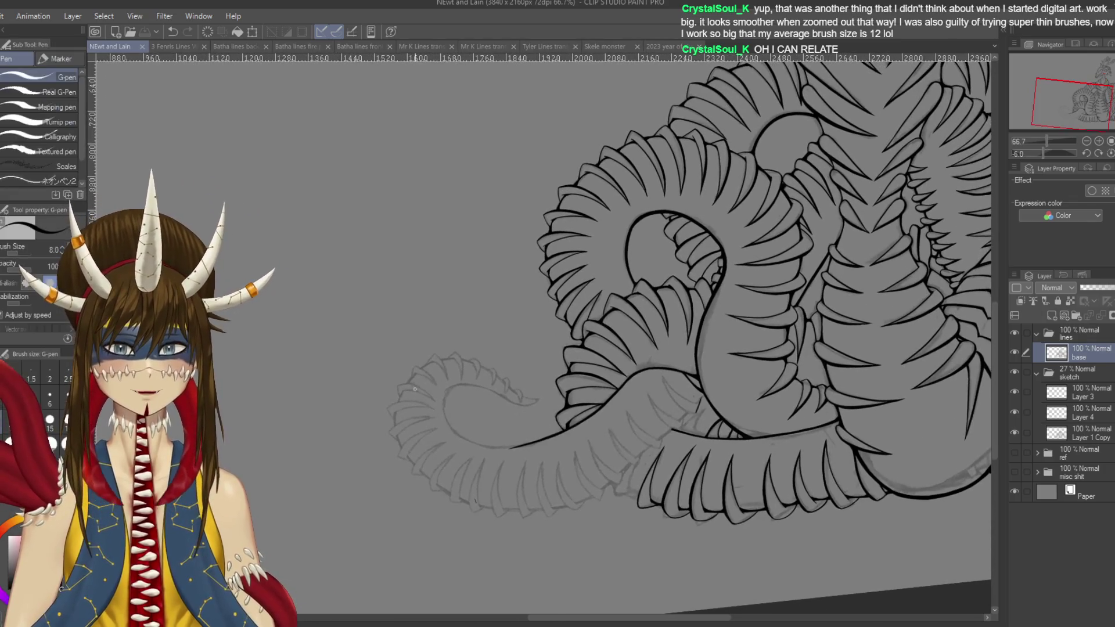
key(r)
drag(755, 174, 824, 407)
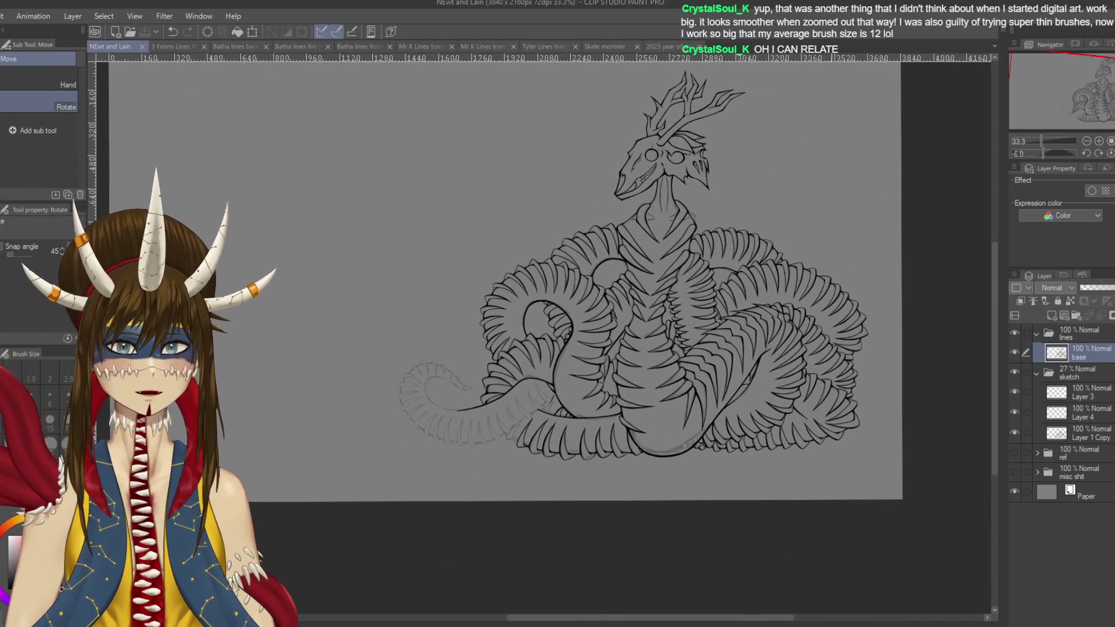
key(p)
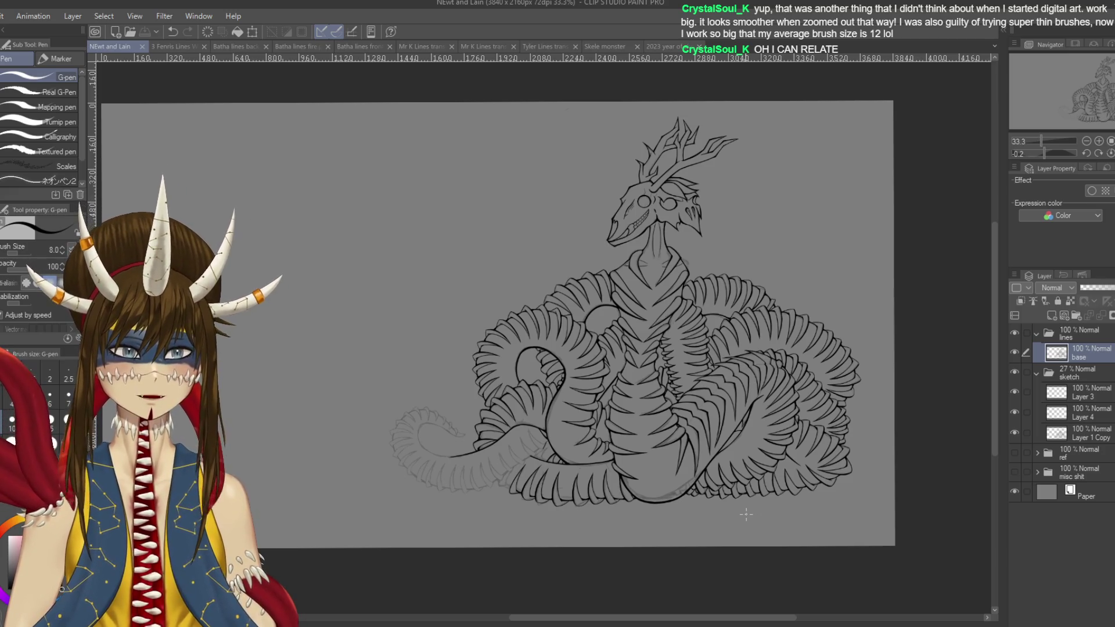
scroll(746, 514, up, 6)
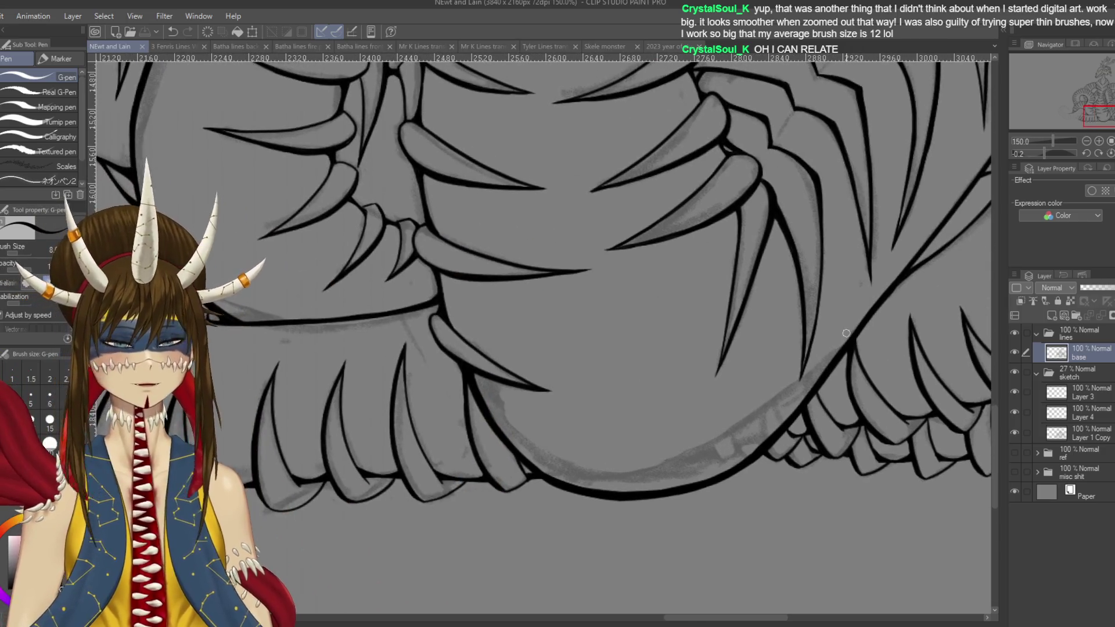
- Pan to the lower coils and rotate the canvas to about 143 degrees
drag(846, 333, 997, 355)
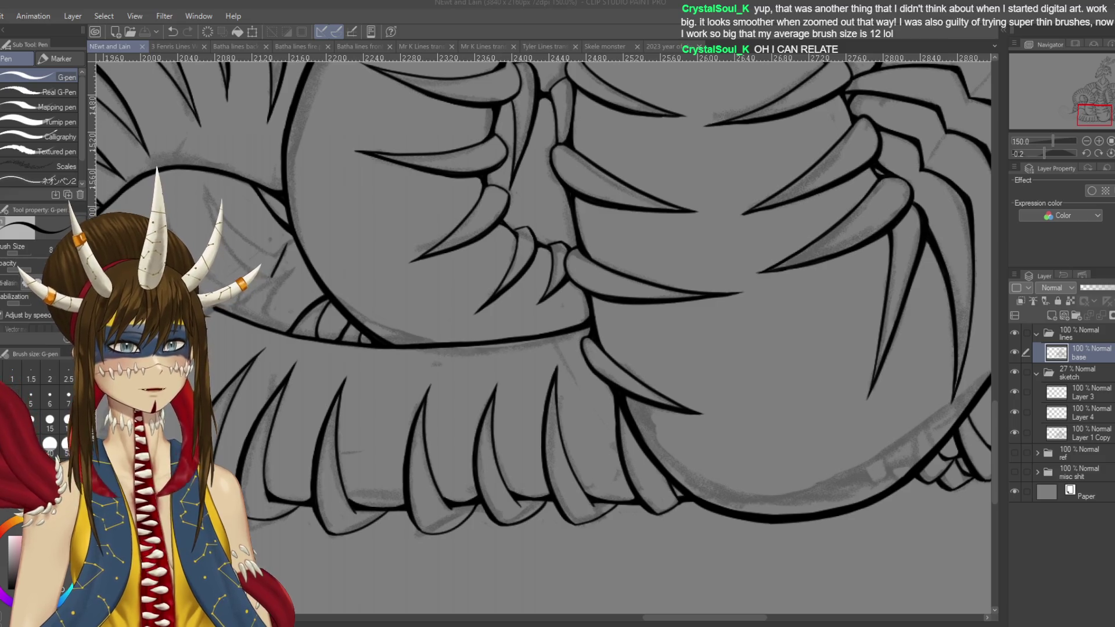
mouse_move(295, 299)
mouse_down()
mouse_move(665, 400)
mouse_move(576, 269)
mouse_up()
scroll(665, 400, up, 1)
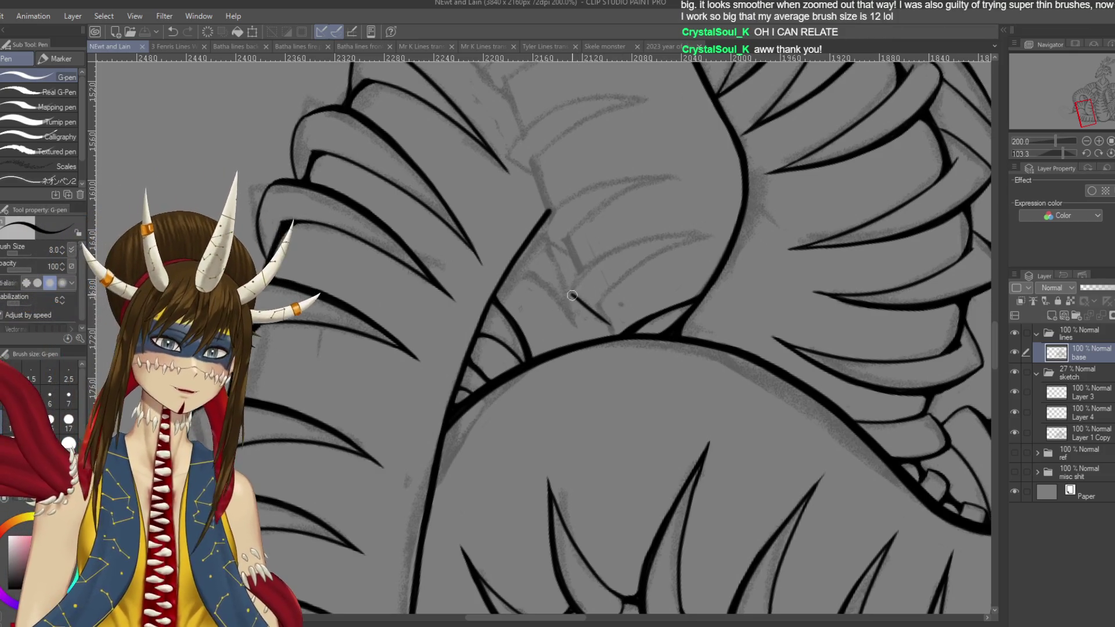
mouse_move(572, 295)
mouse_down()
mouse_move(522, 220)
mouse_move(573, 262)
mouse_up()
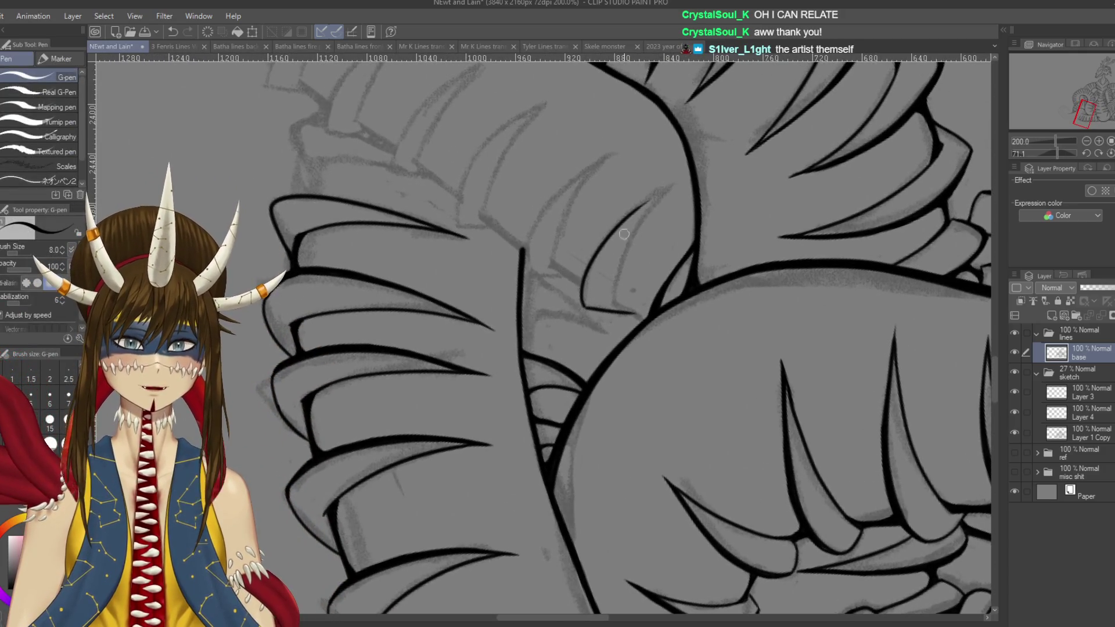
- Ink the curved spike line over the sketch, redrawing it several times until it fits
drag(586, 309, 655, 198)
key(ctrl+z)
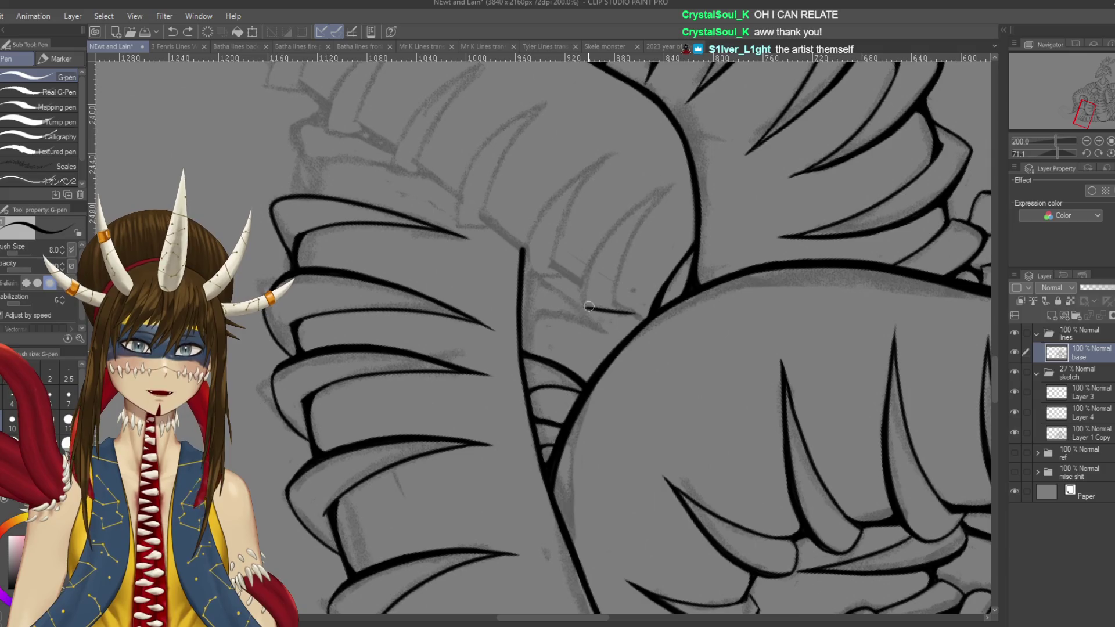
drag(586, 311, 656, 199)
key(ctrl+z)
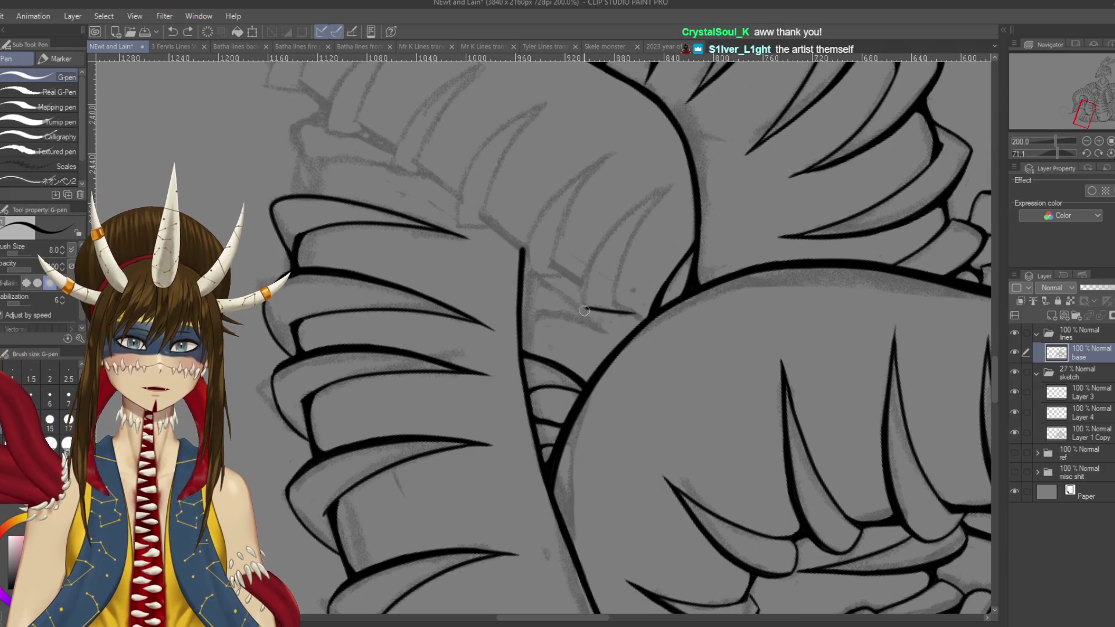
drag(584, 304, 659, 179)
key(ctrl+z)
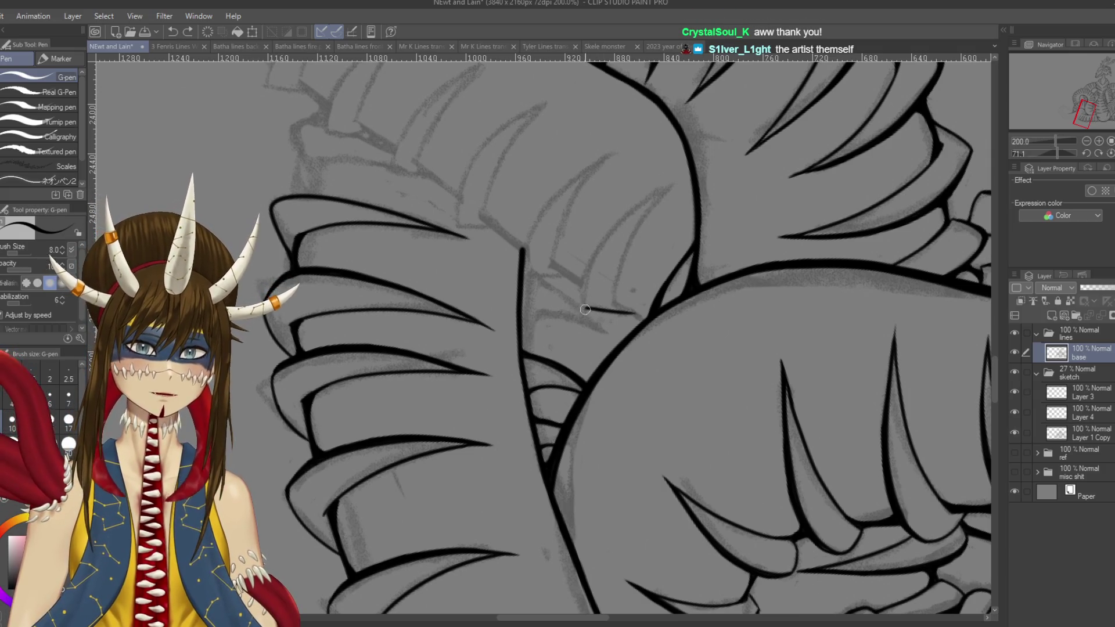
drag(586, 310, 659, 180)
key(ctrl+z)
drag(583, 308, 663, 186)
key(ctrl+z)
mouse_move(583, 312)
mouse_down()
mouse_move(604, 244)
mouse_move(684, 177)
mouse_move(608, 311)
mouse_up()
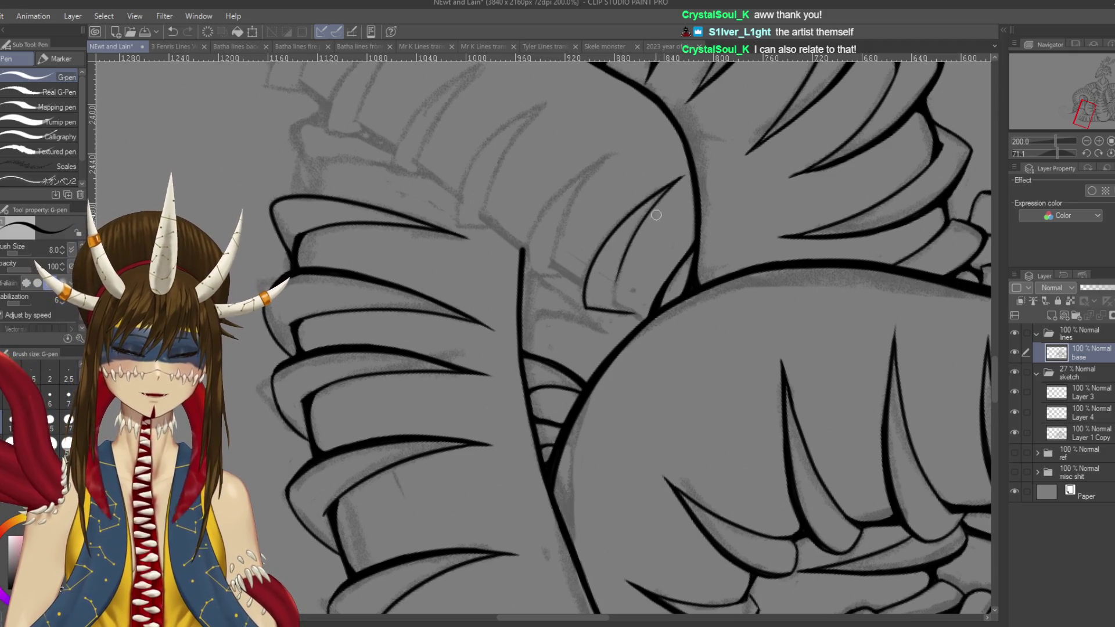
scroll(540, 337, up, 3)
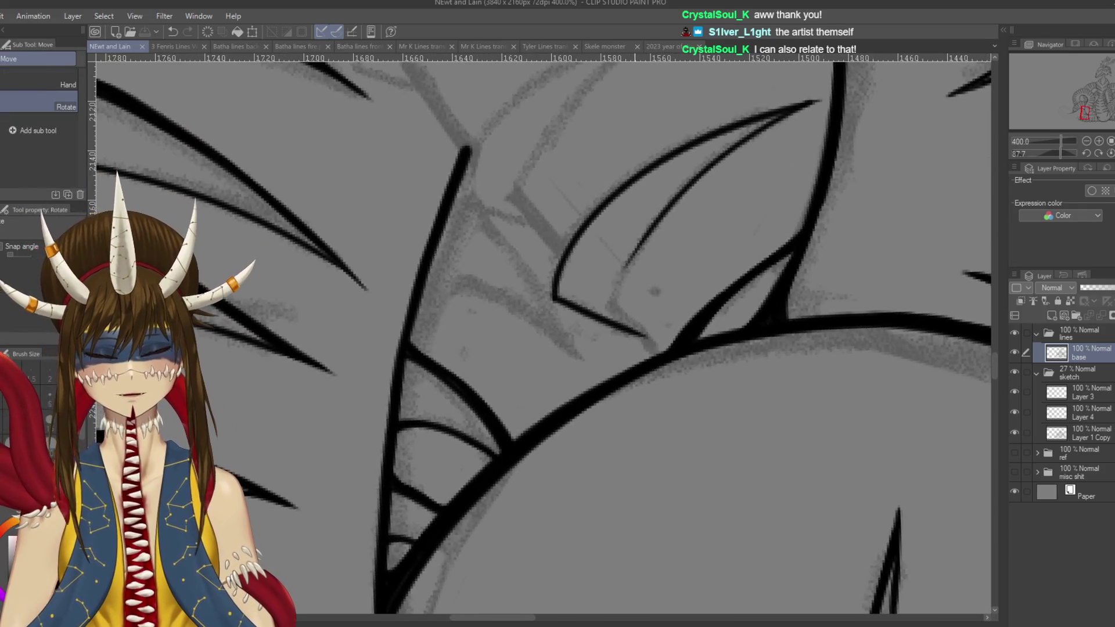
- Extend both spike curves down and thicken the inner curve into the main body line
drag(642, 239, 611, 313)
key(ctrl+z)
drag(643, 236, 614, 318)
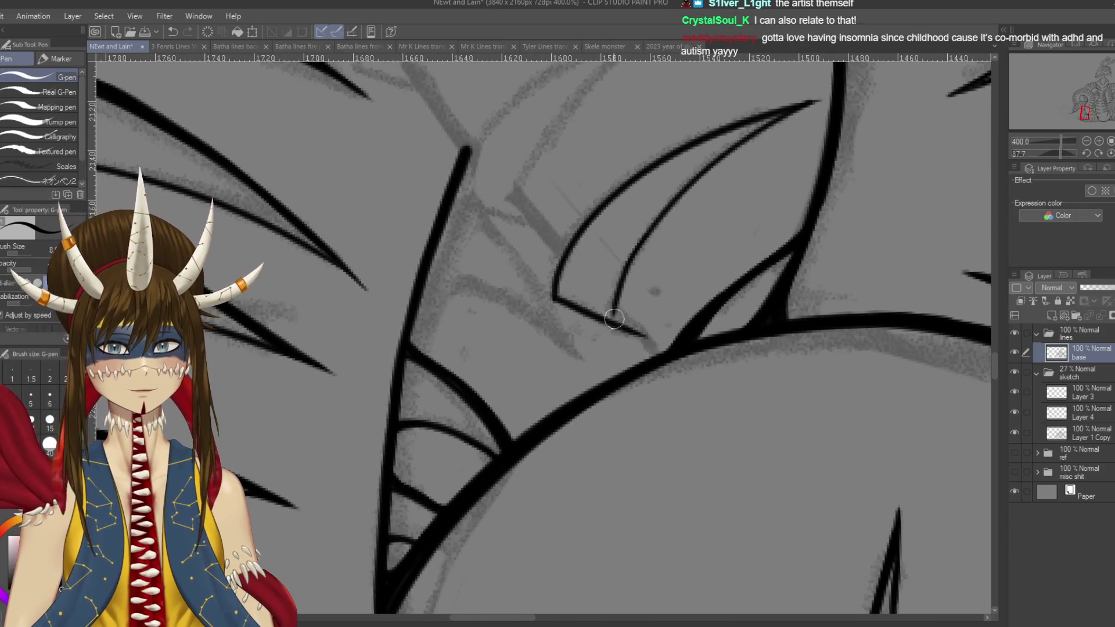
drag(648, 249, 690, 369)
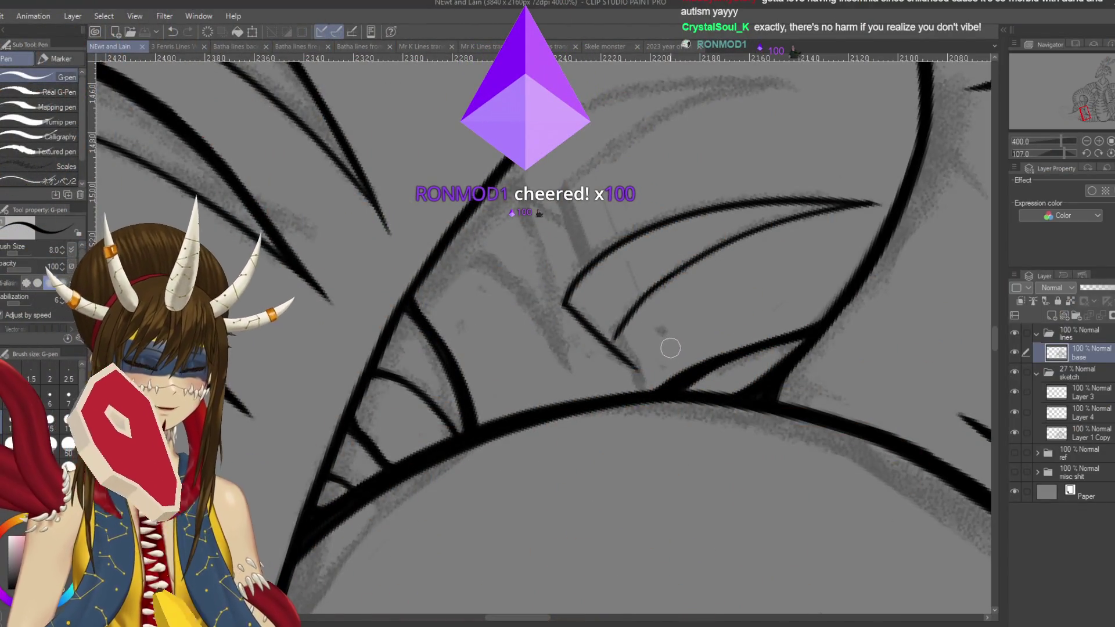
drag(614, 335, 639, 392)
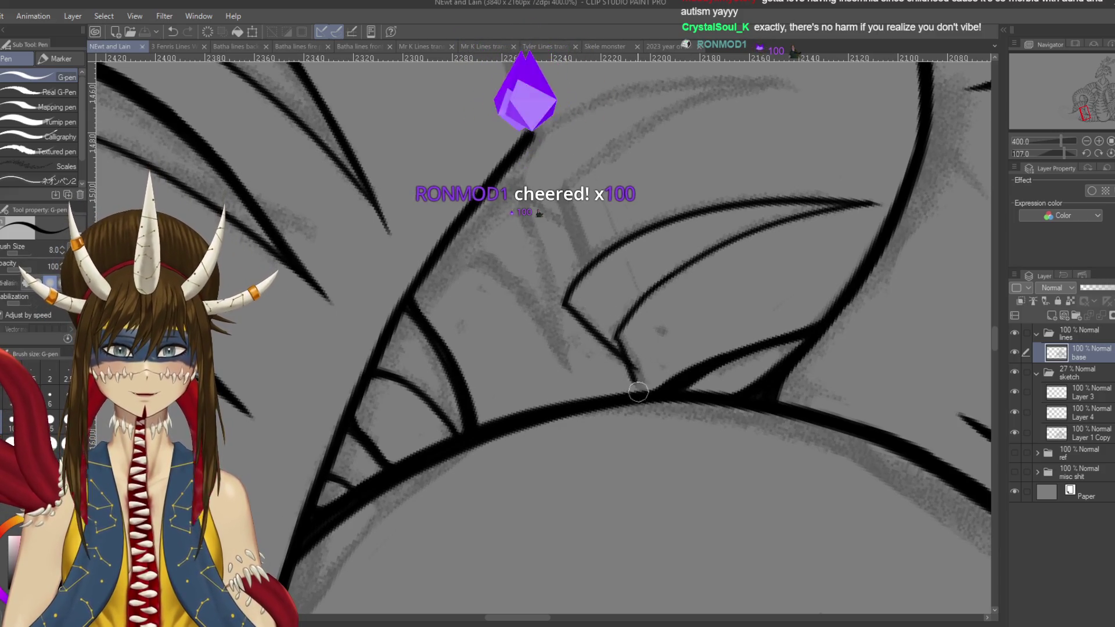
drag(618, 341, 639, 388)
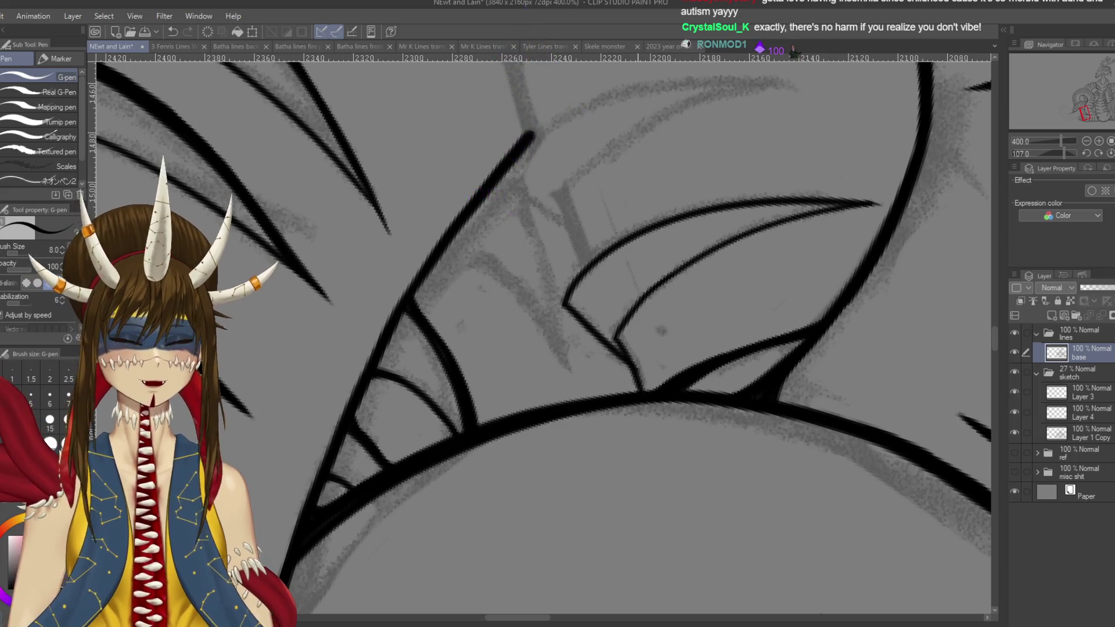
mouse_move(622, 308)
mouse_down()
mouse_move(639, 372)
mouse_move(664, 388)
mouse_move(637, 378)
mouse_move(622, 331)
mouse_move(642, 323)
mouse_move(630, 317)
mouse_move(641, 300)
mouse_move(629, 324)
mouse_move(657, 404)
mouse_up()
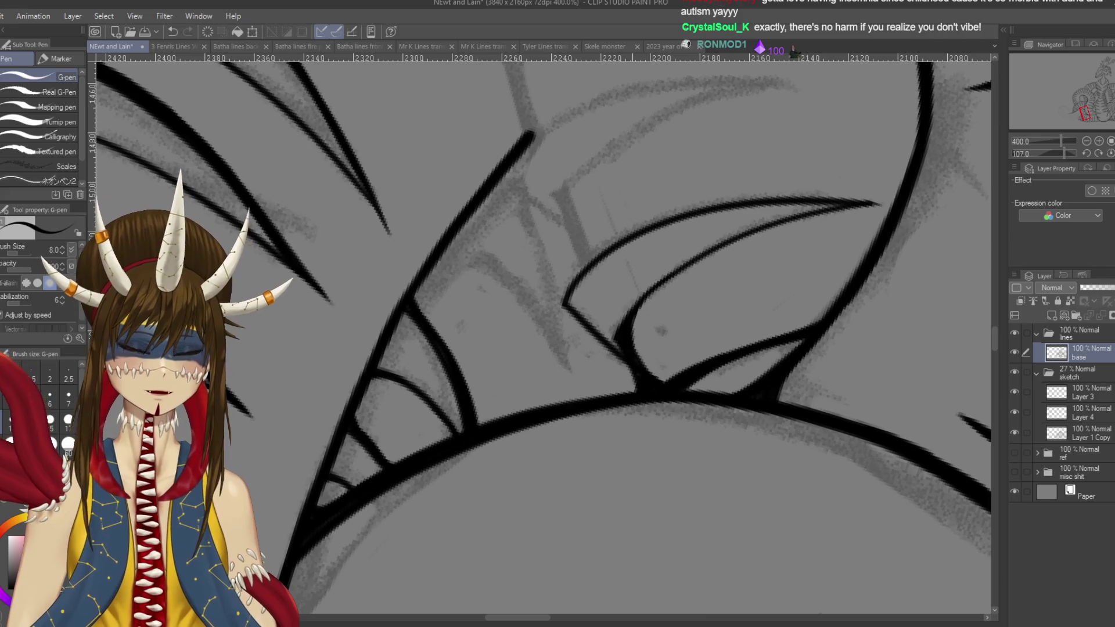
- Rotate the view steeper and thicken the curve's left edge up to its tip
key(r)
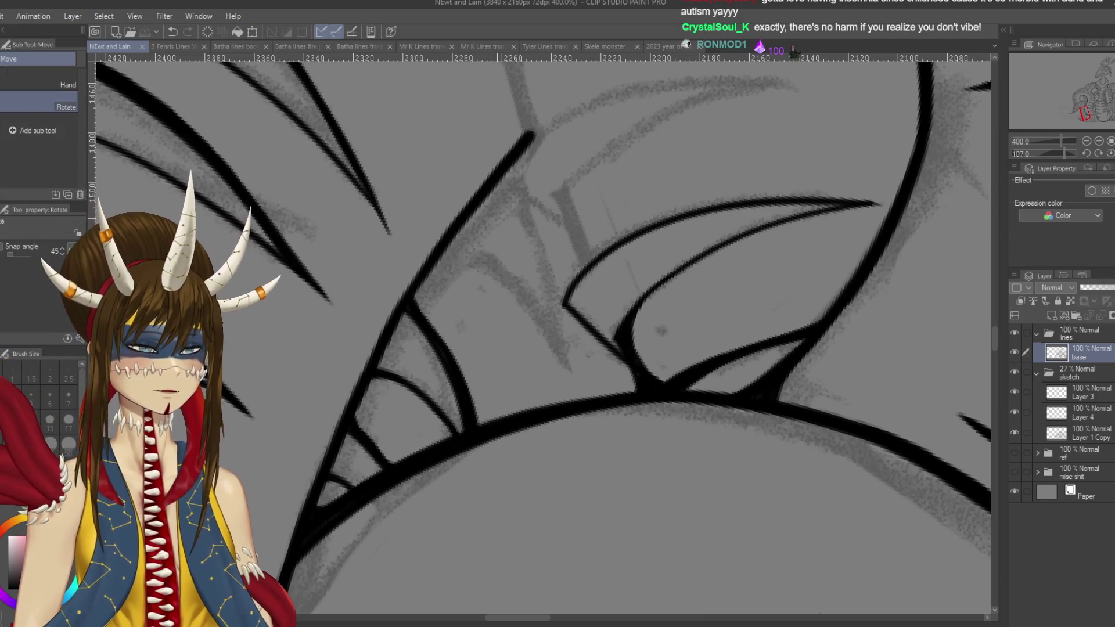
drag(587, 256, 543, 300)
key(p)
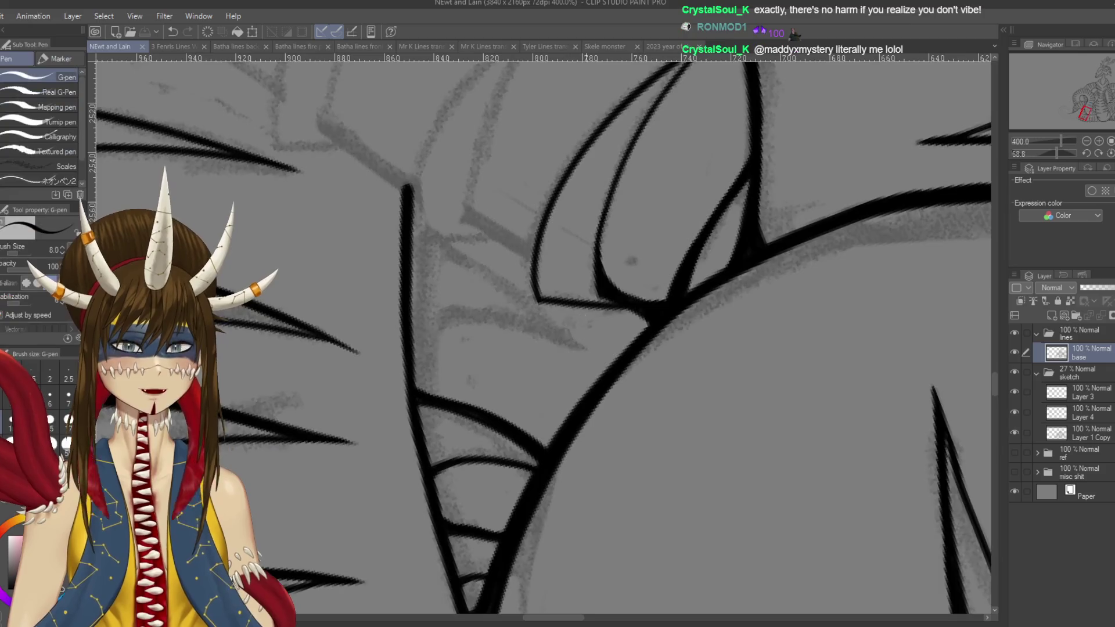
drag(562, 355, 552, 308)
key(ctrl+z)
mouse_move(562, 355)
mouse_down()
mouse_move(562, 281)
mouse_move(580, 238)
mouse_move(658, 147)
mouse_up()
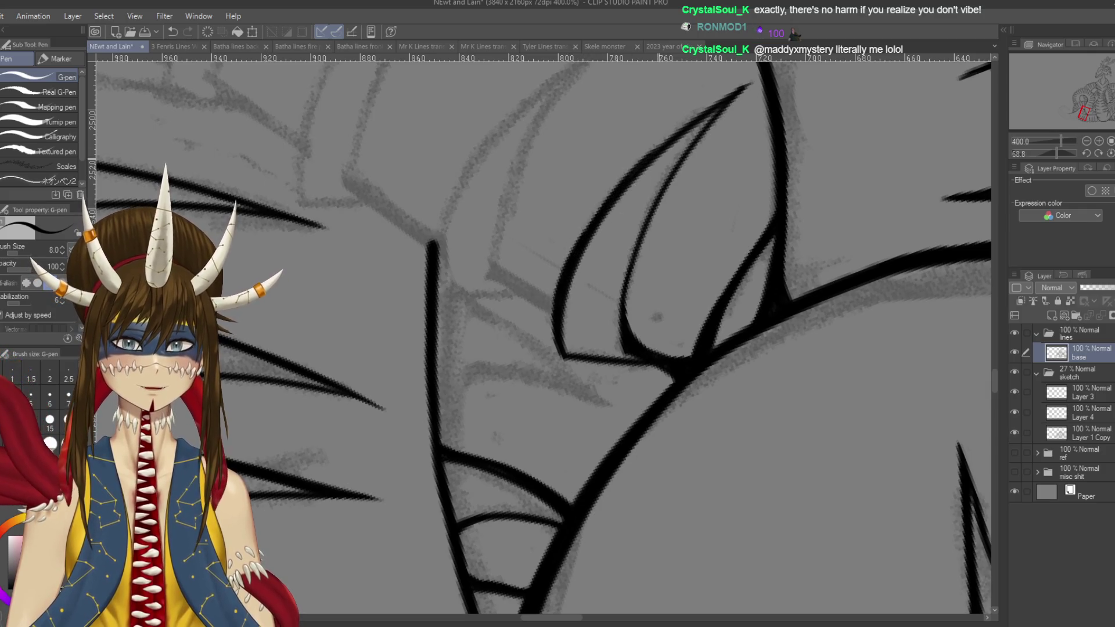
scroll(610, 244, up, 2)
drag(557, 357, 582, 283)
key(ctrl+z)
mouse_move(562, 346)
mouse_down()
mouse_move(594, 269)
mouse_move(635, 213)
mouse_move(750, 135)
mouse_up()
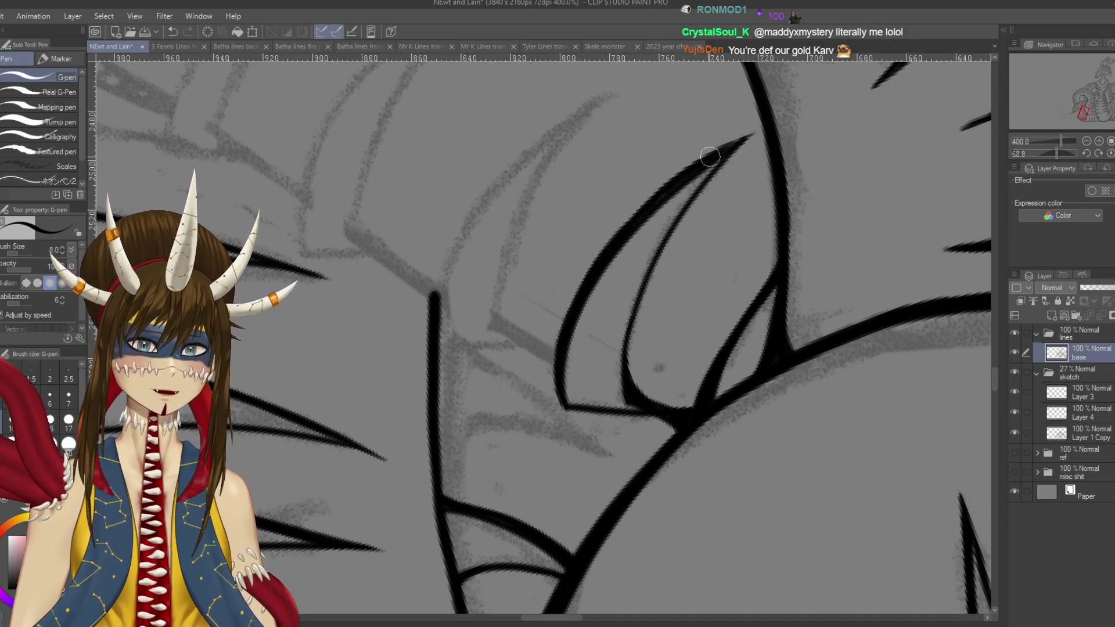
- Taper the upper spike curve into a sharp point and save
drag(643, 182, 642, 164)
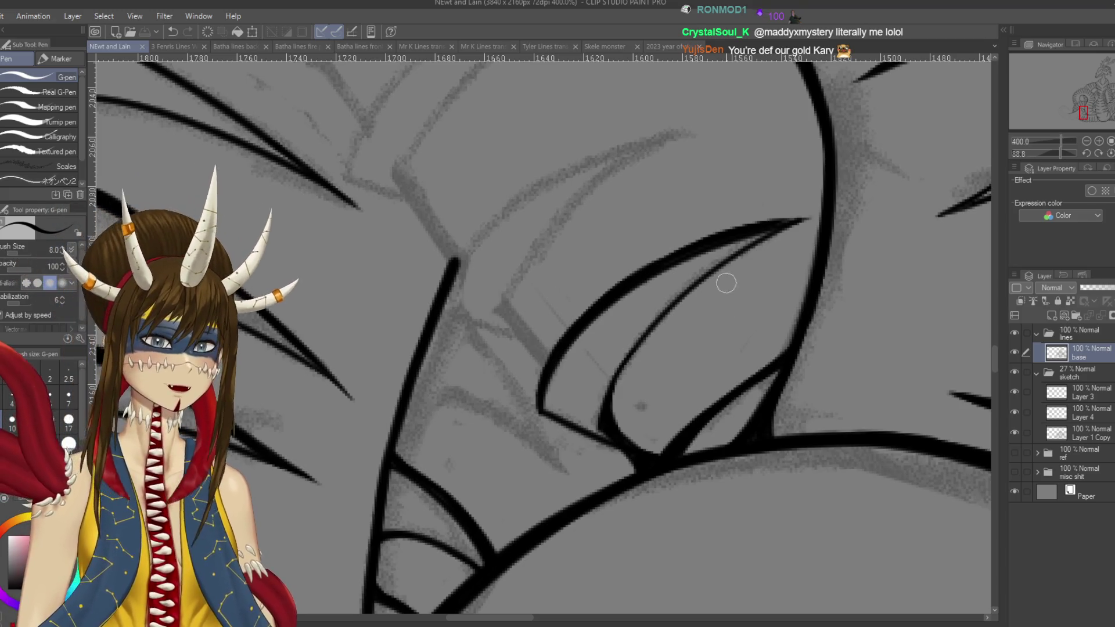
drag(776, 228, 810, 219)
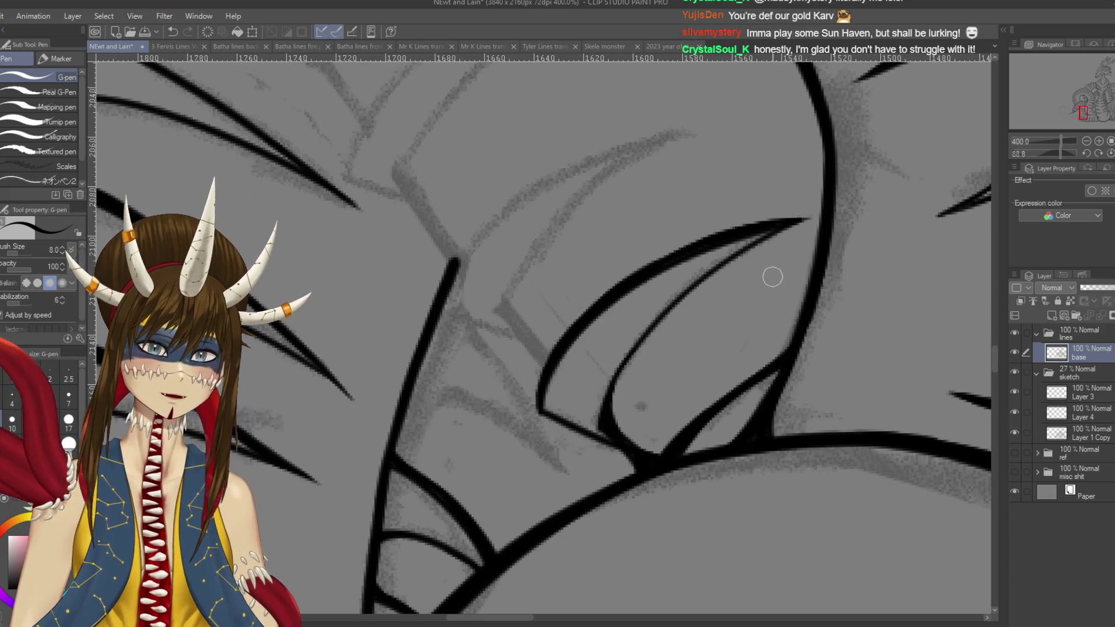
mouse_move(574, 307)
mouse_down()
mouse_move(604, 349)
mouse_move(610, 441)
mouse_up()
key(ctrl+s)
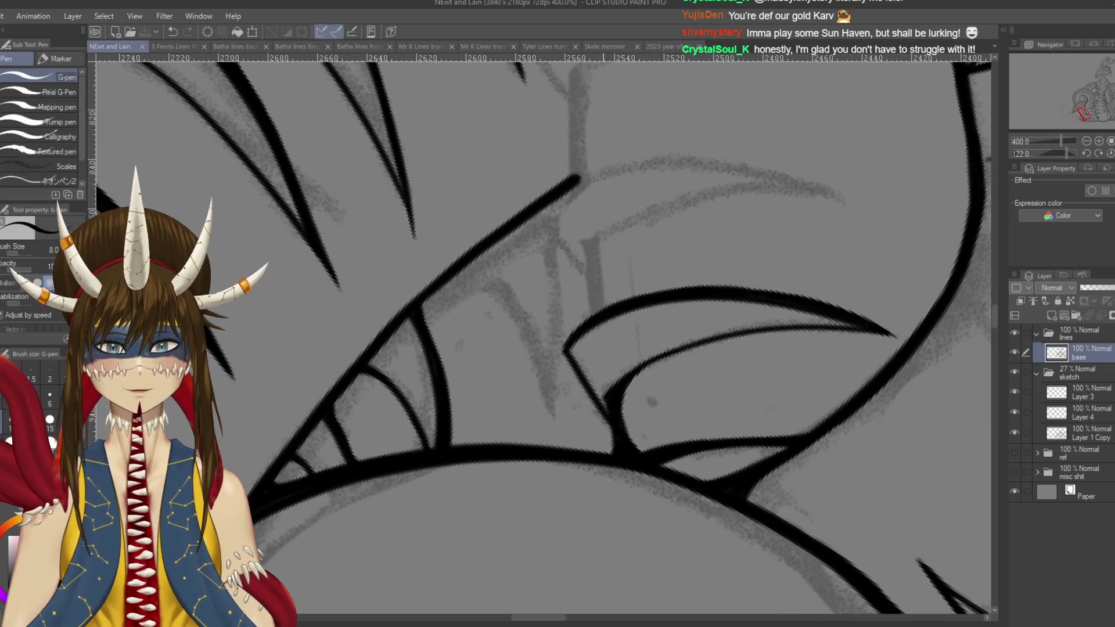
- Bridge the gap in the spike curve with a G-pen stroke
drag(585, 344, 627, 306)
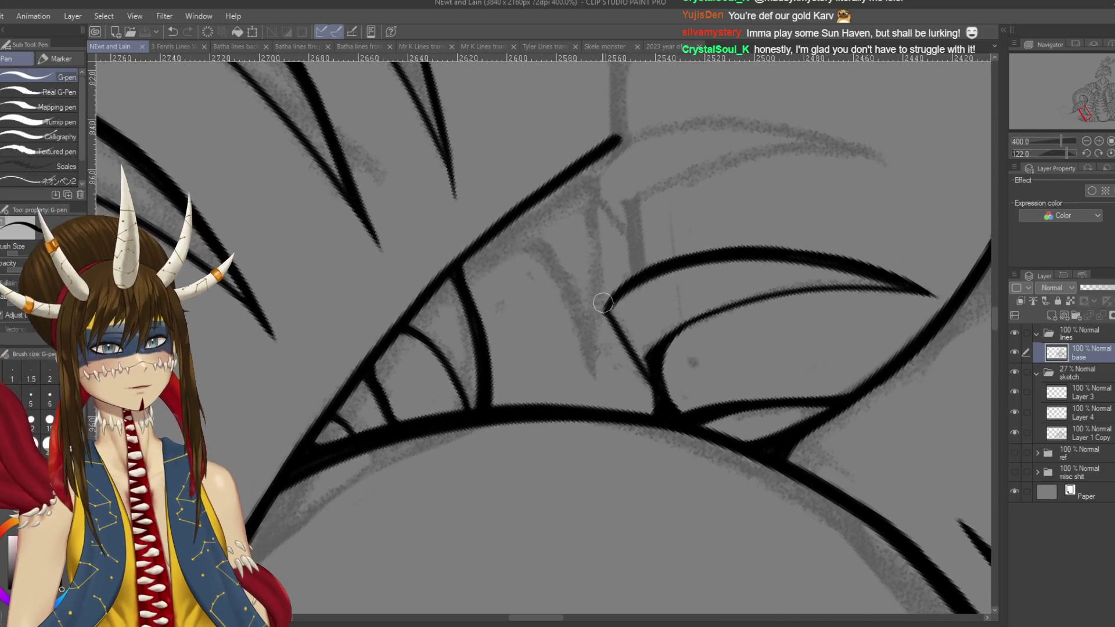
drag(615, 296, 616, 316)
key(ctrl+z)
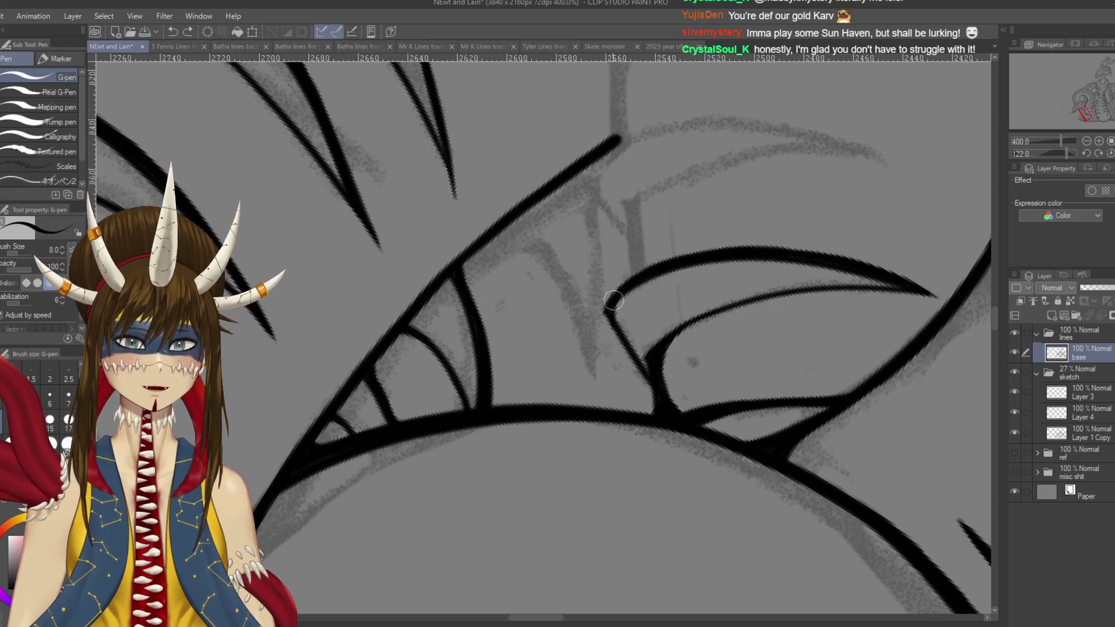
drag(610, 310, 657, 410)
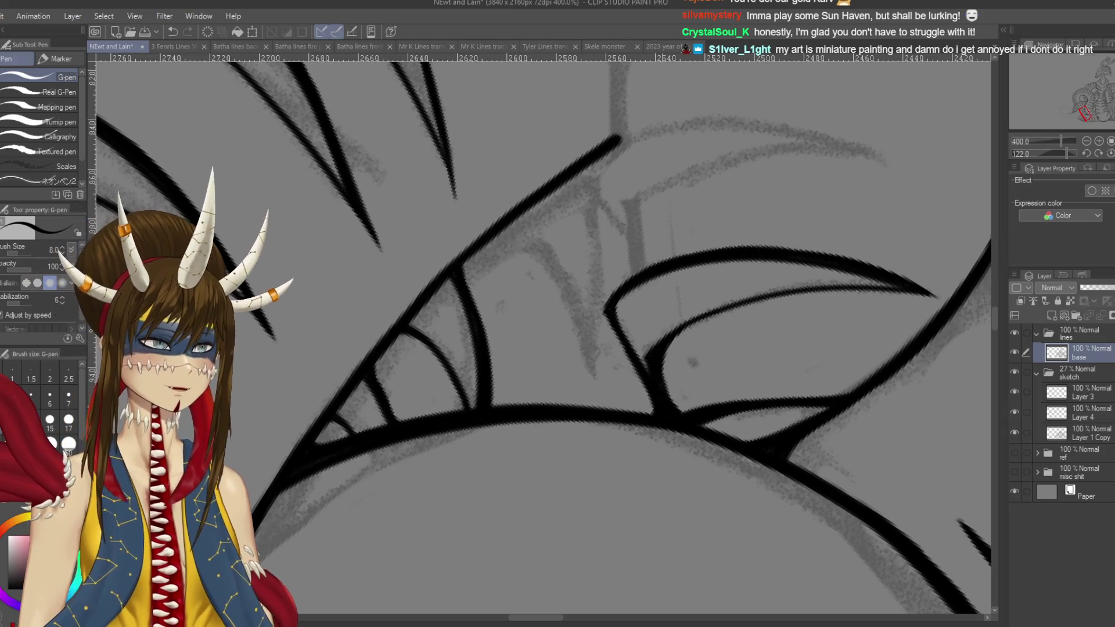
- Rotate the view about 15° clockwise, ink a short vertical line, then zoom out and save
key(shift+space)
mouse_move(661, 364)
mouse_down()
mouse_move(650, 394)
mouse_move(542, 329)
mouse_move(475, 344)
mouse_move(500, 407)
mouse_move(580, 418)
mouse_move(586, 407)
mouse_up()
drag(582, 293, 588, 366)
key(ctrl+z)
drag(582, 294, 589, 367)
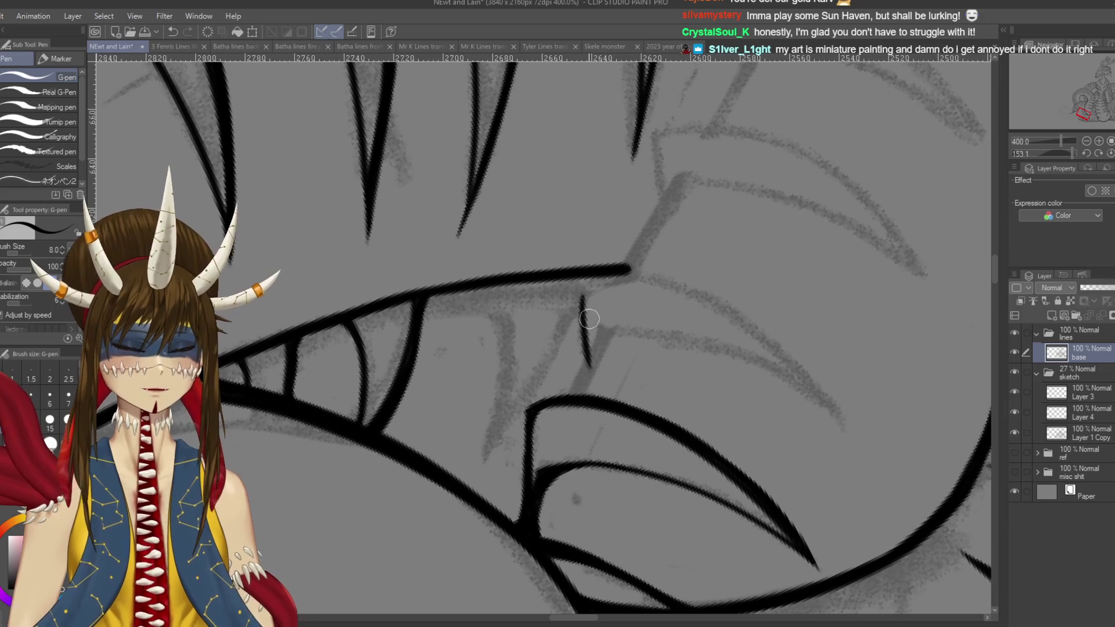
drag(552, 290, 502, 275)
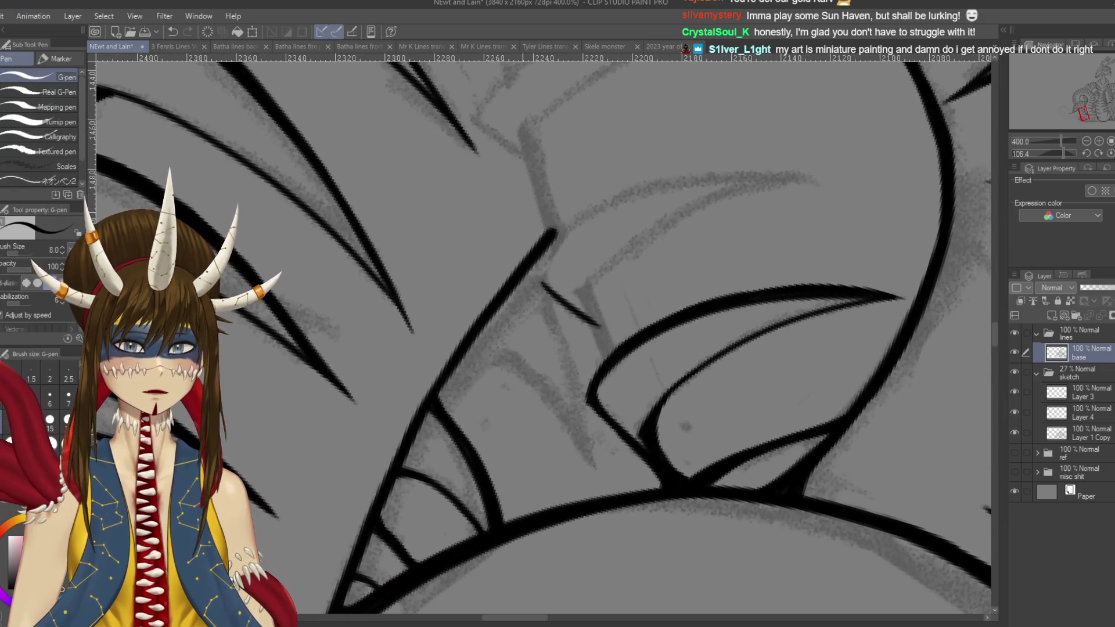
key(ctrl+minus)
key(ctrl+s)
- Ink a curve sweeping up and to the right, then save
drag(594, 319, 603, 334)
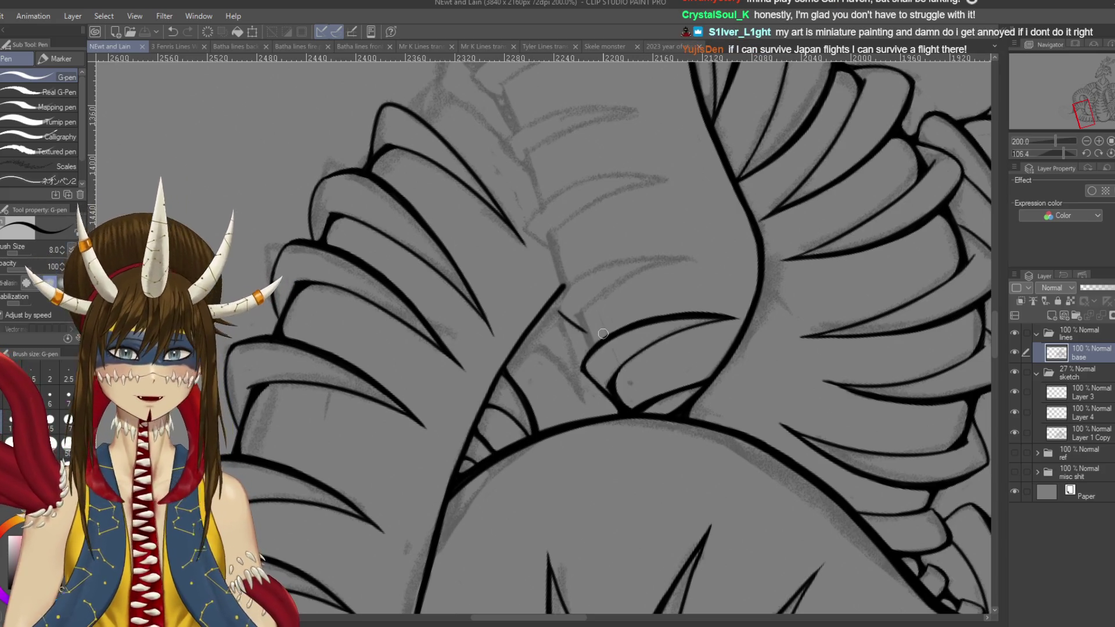
mouse_move(500, 270)
mouse_down()
mouse_move(569, 320)
mouse_move(656, 238)
mouse_up()
key(ctrl+z)
drag(562, 334, 675, 253)
key(ctrl+s)
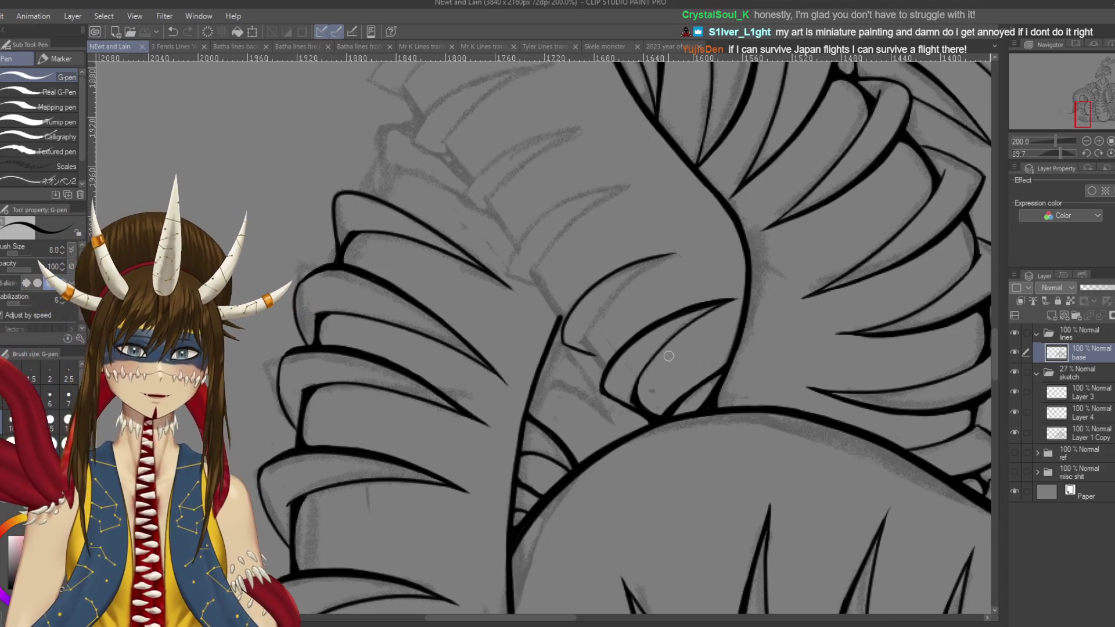
- Draw a curved line down from the spike's top, retrying until it fits
mouse_move(479, 299)
mouse_down()
mouse_move(632, 209)
mouse_move(581, 338)
mouse_up()
key(ctrl+z)
drag(630, 208, 585, 334)
key(ctrl+z)
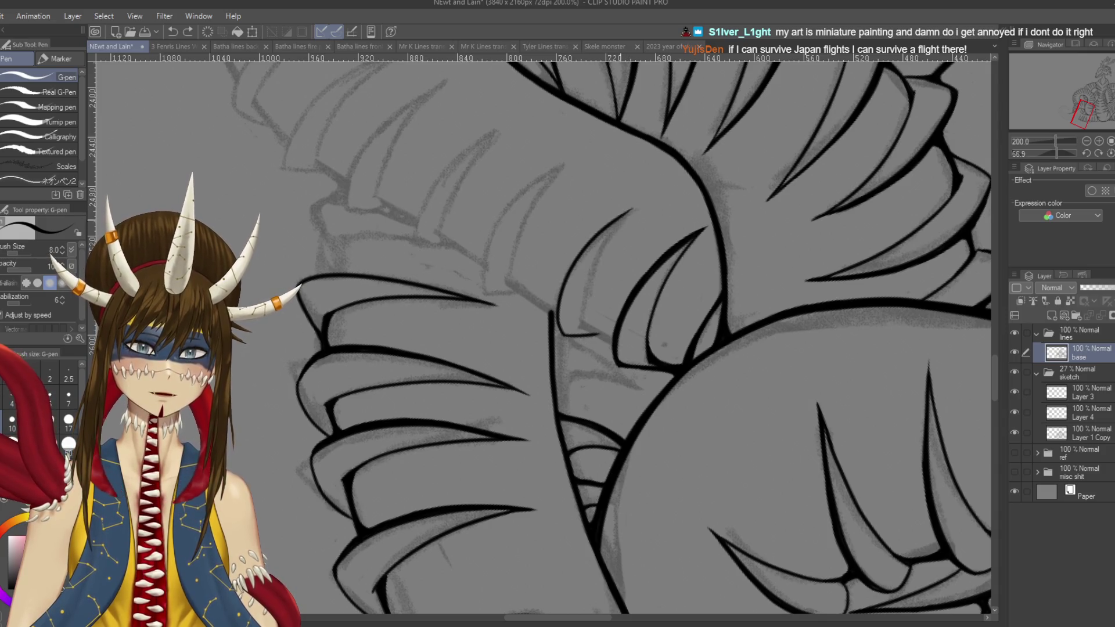
drag(630, 207, 583, 334)
key(ctrl+z)
drag(631, 209, 583, 332)
key(r)
mouse_move(639, 290)
mouse_down()
mouse_move(581, 354)
mouse_move(638, 315)
mouse_up()
key(p)
scroll(638, 316, up, 3)
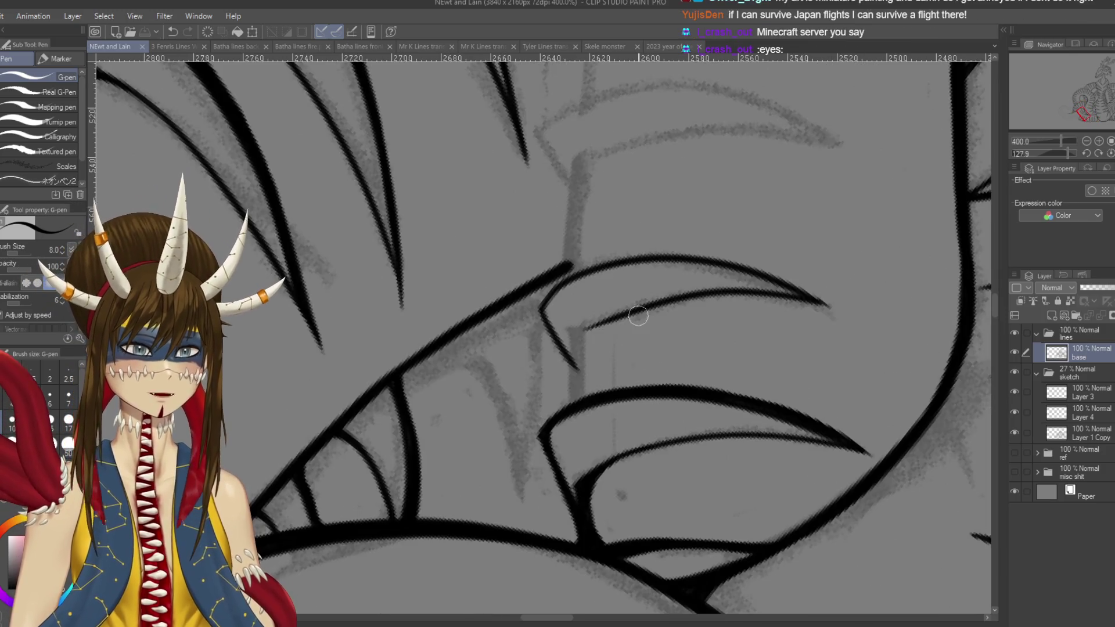
- Ink the short linking line down to the lower curve, thicken and reshape the claw junctions, and save
drag(626, 443, 637, 407)
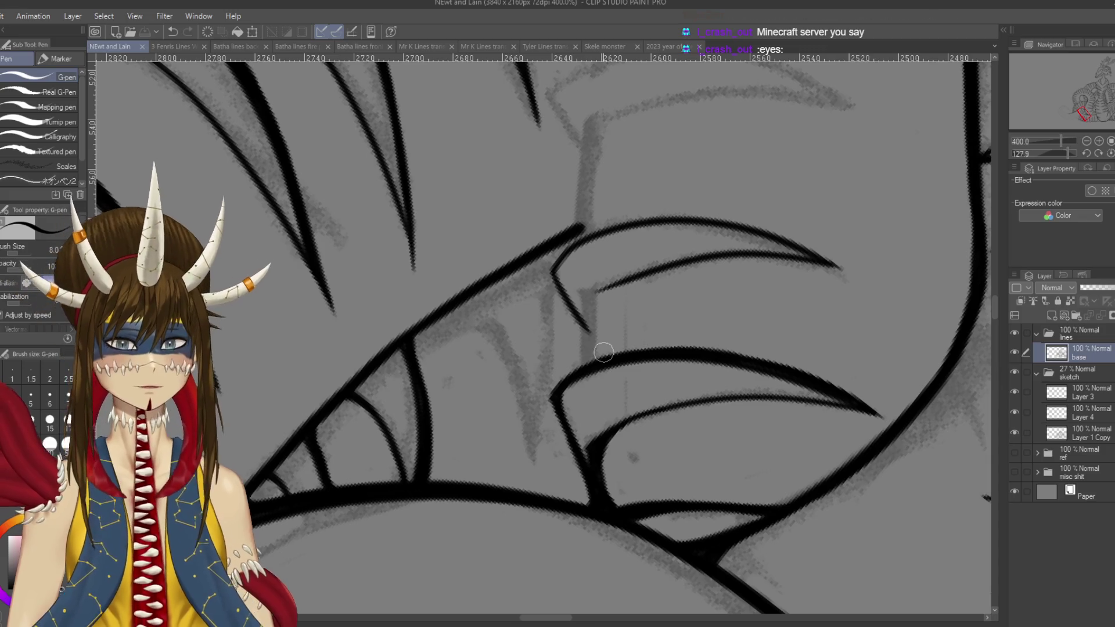
mouse_move(603, 288)
mouse_down()
mouse_move(590, 291)
mouse_move(593, 356)
mouse_up()
key(ctrl+z)
drag(590, 291, 593, 355)
key(ctrl+z)
drag(590, 290, 593, 372)
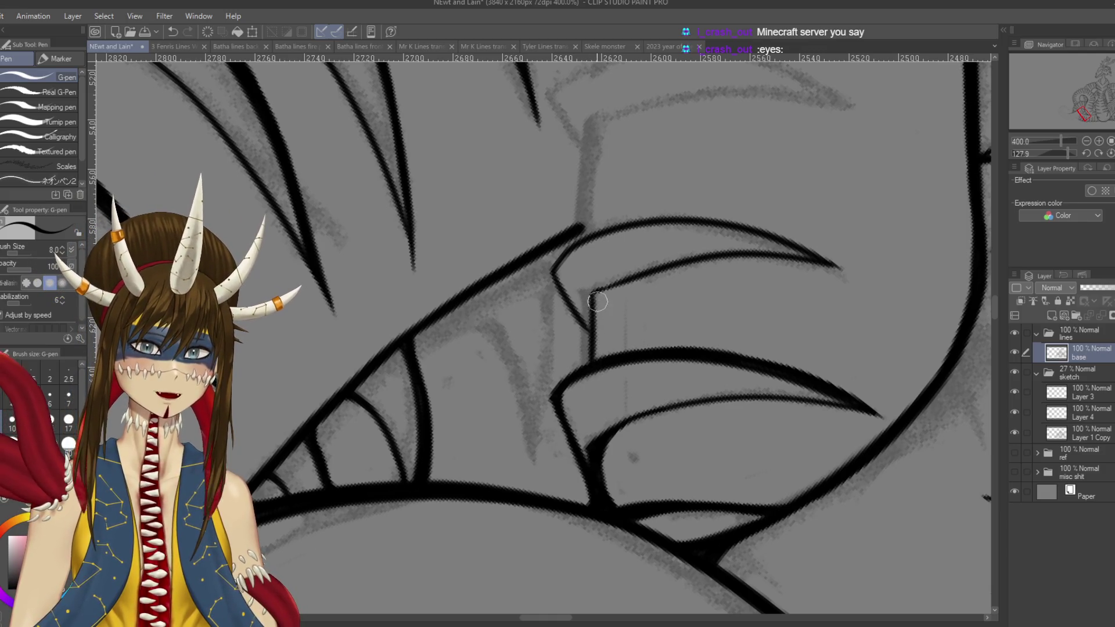
key(ctrl+z)
mouse_move(590, 290)
mouse_down()
mouse_move(593, 355)
mouse_move(603, 291)
mouse_move(593, 307)
mouse_move(601, 358)
mouse_up()
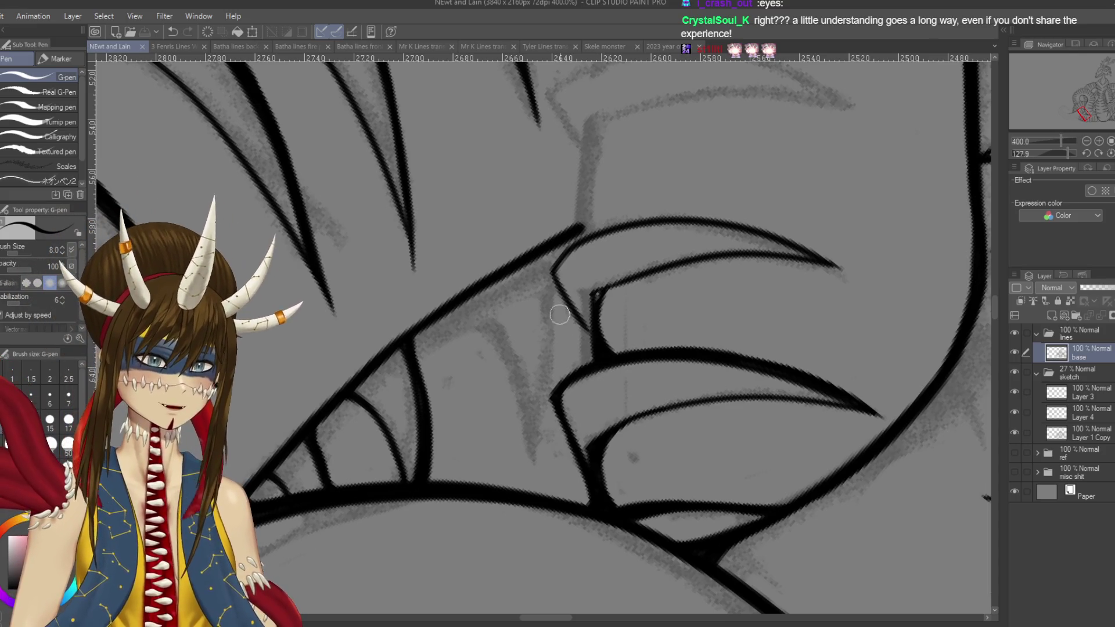
mouse_move(595, 355)
mouse_down()
mouse_move(590, 319)
mouse_move(602, 352)
mouse_up()
key(ctrl+s)
drag(596, 295, 620, 285)
key(ctrl+s)
- Ink a bold upper claw curve ending in a sharp tip, then save
mouse_move(552, 270)
mouse_down()
mouse_move(556, 251)
mouse_move(621, 216)
mouse_move(531, 320)
mouse_move(535, 299)
mouse_move(528, 323)
mouse_move(543, 291)
mouse_move(610, 226)
mouse_move(688, 191)
mouse_up()
key(ctrl+z)
drag(632, 219, 697, 198)
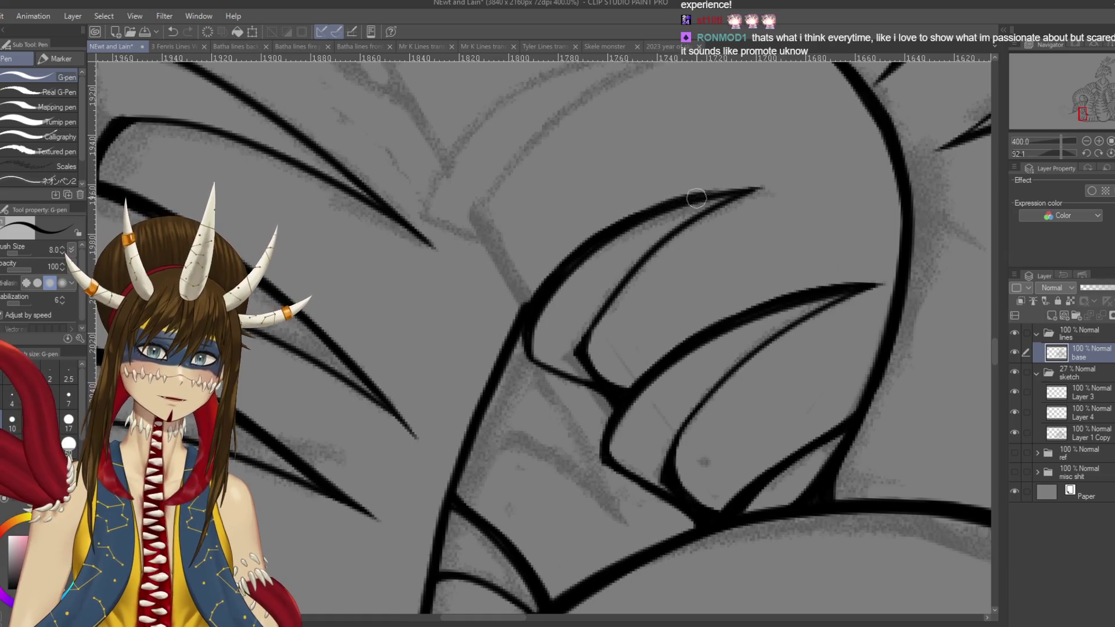
key(ctrl+z)
drag(624, 228, 721, 191)
key(ctrl+z)
drag(621, 230, 736, 183)
key(ctrl+z)
mouse_move(625, 229)
mouse_down()
mouse_move(720, 189)
mouse_move(761, 187)
mouse_up()
key(ctrl+z)
key(ctrl+z)
drag(662, 204, 757, 187)
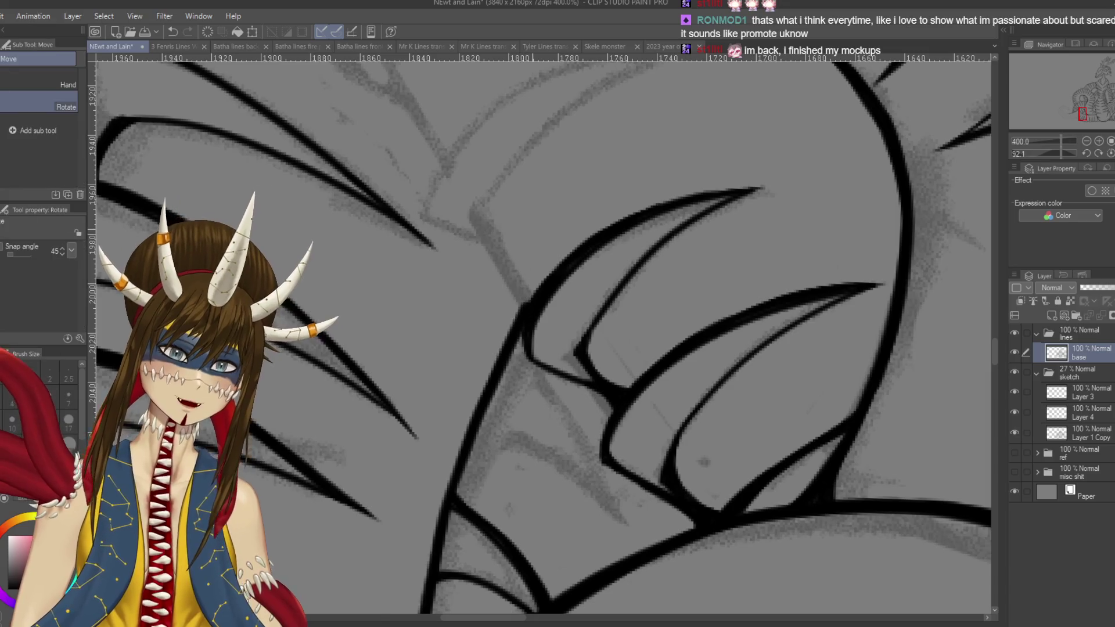
key(ctrl+shift+f)
key(ctrl+s)
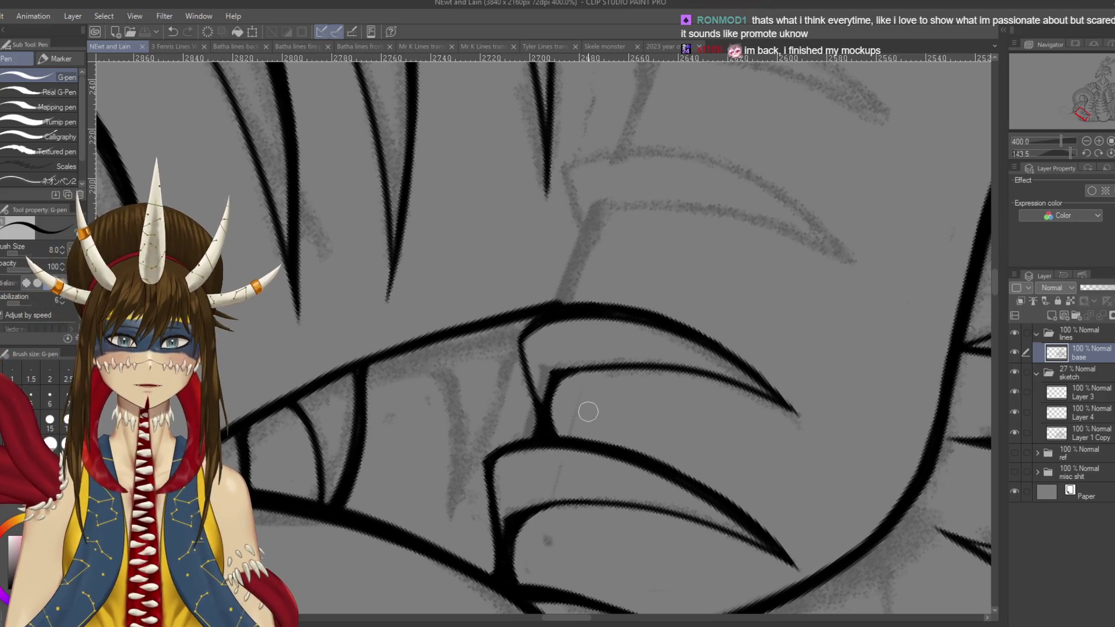
- Darken the rib line, save, and draw a thin inner line curving down the bony segment
drag(547, 309, 523, 338)
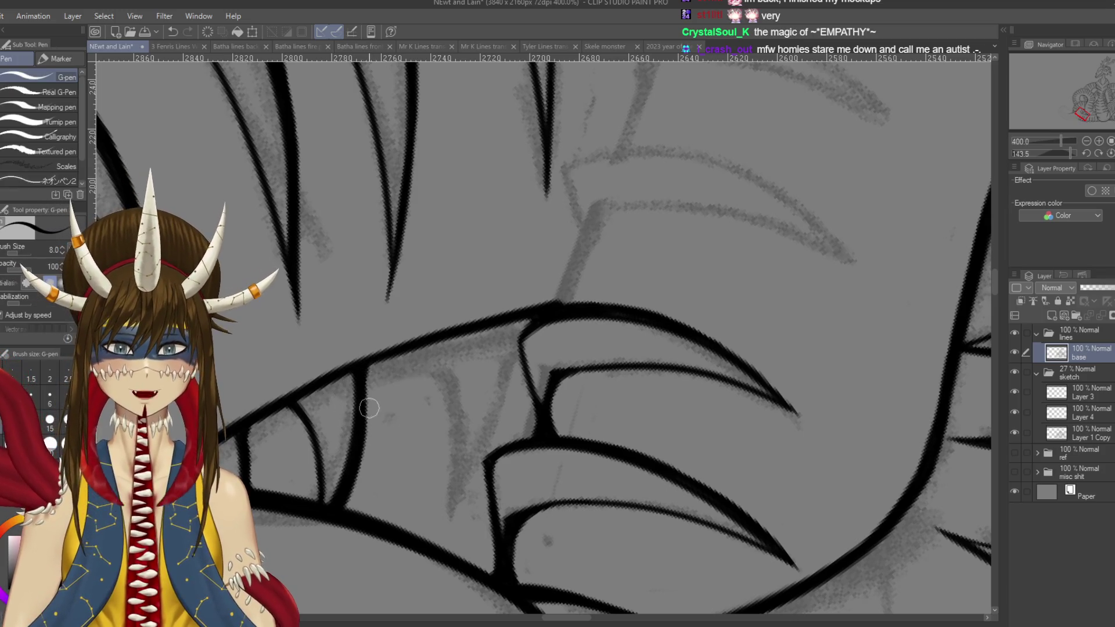
mouse_move(370, 408)
mouse_down()
mouse_move(354, 360)
mouse_move(360, 302)
mouse_move(383, 256)
mouse_up()
key(ctrl+s)
drag(488, 293, 589, 398)
key(ctrl+z)
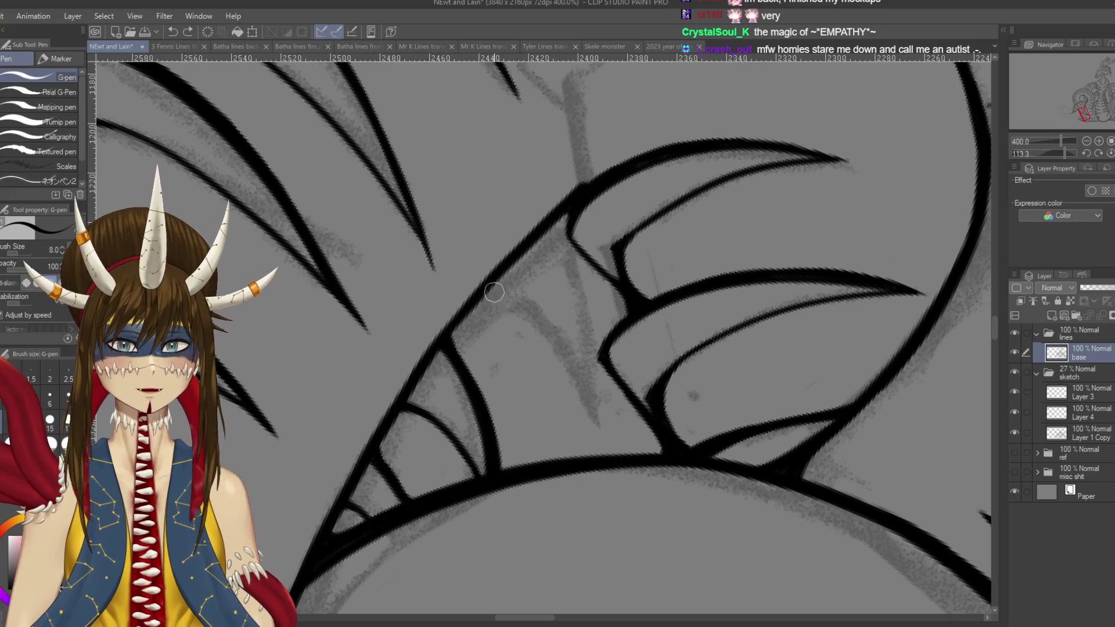
drag(492, 289, 594, 447)
- Add a thin line running down to the segment's base, capped by a short stroke at its top
drag(550, 233, 602, 424)
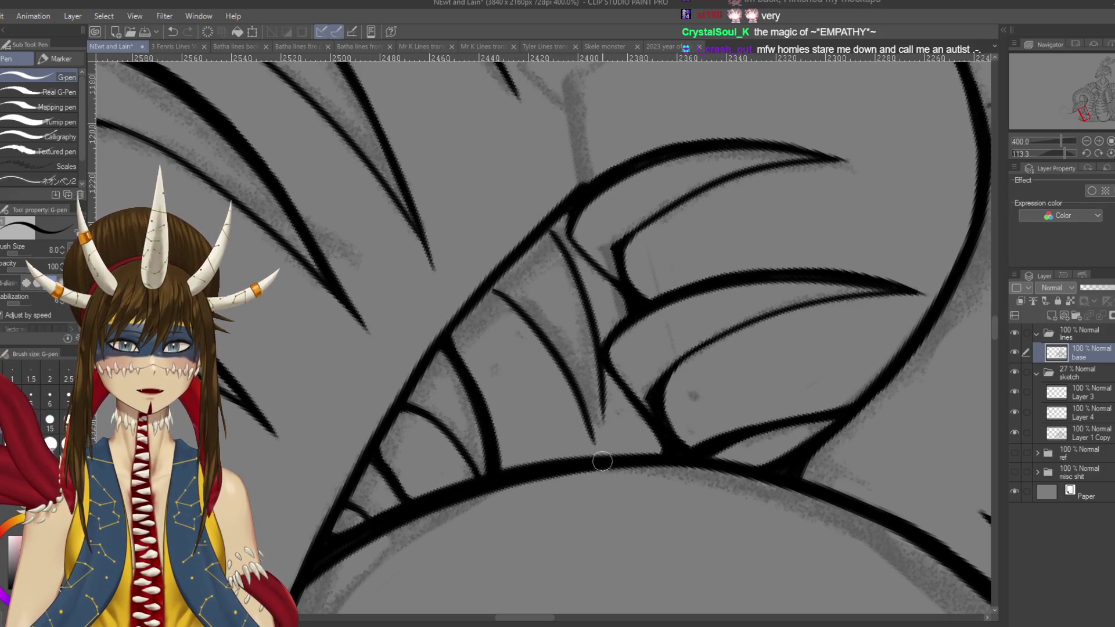
key(ctrl+z)
key(ctrl+z)
mouse_move(503, 288)
mouse_down()
mouse_move(543, 325)
mouse_move(590, 409)
mouse_up()
drag(545, 232, 598, 415)
key(ctrl+z)
drag(549, 229, 592, 431)
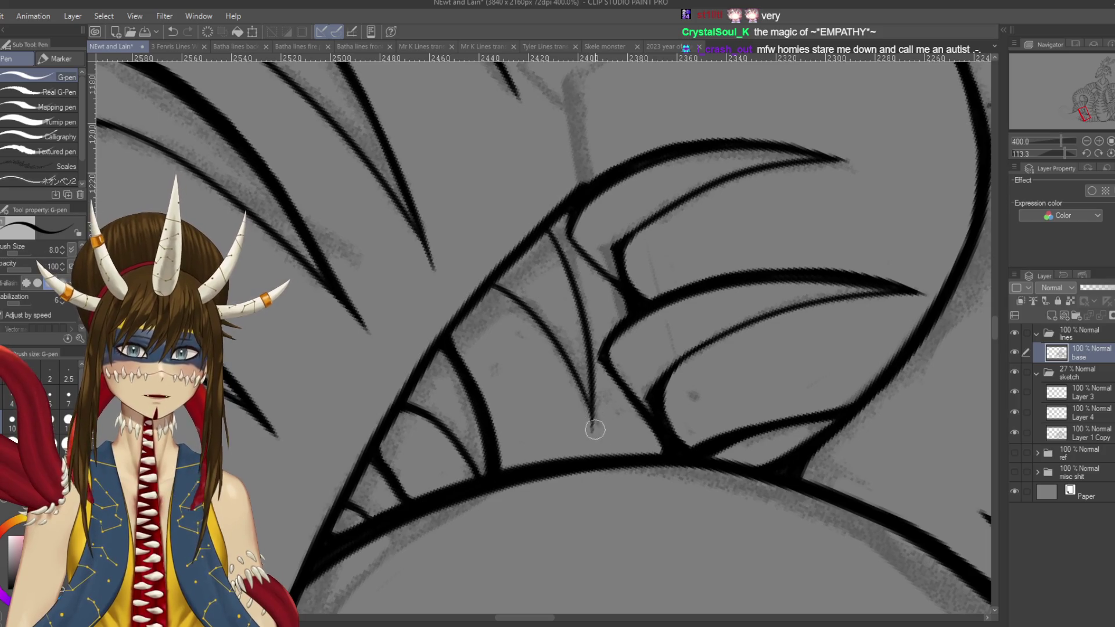
drag(553, 226, 592, 322)
key(ctrl+z)
drag(552, 221, 590, 301)
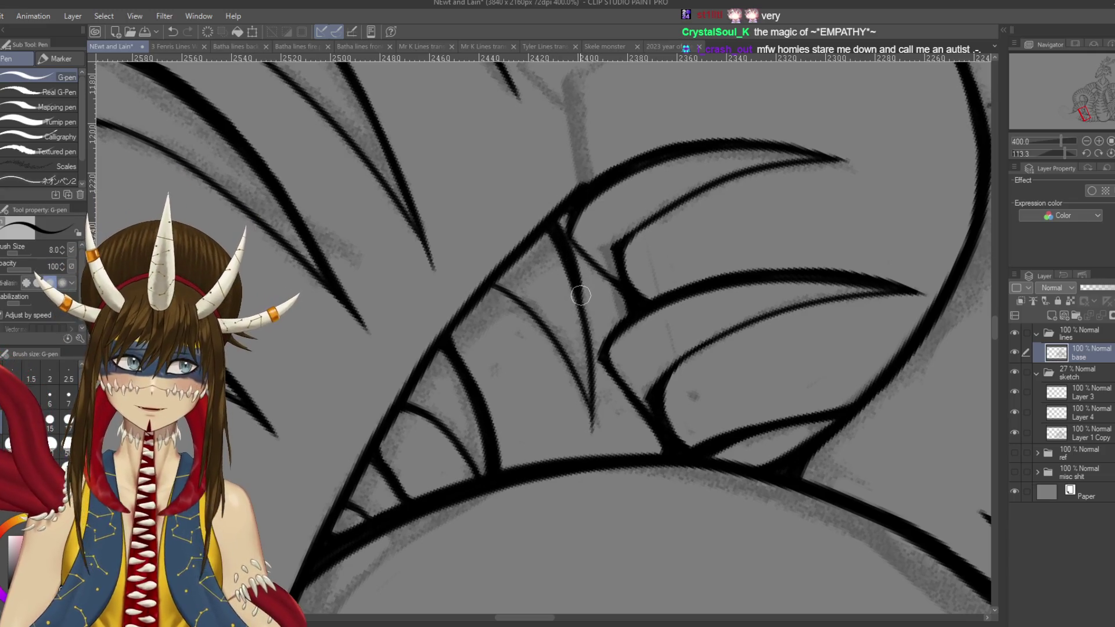
key(r)
mouse_move(586, 354)
mouse_down()
mouse_move(638, 302)
mouse_move(618, 418)
mouse_up()
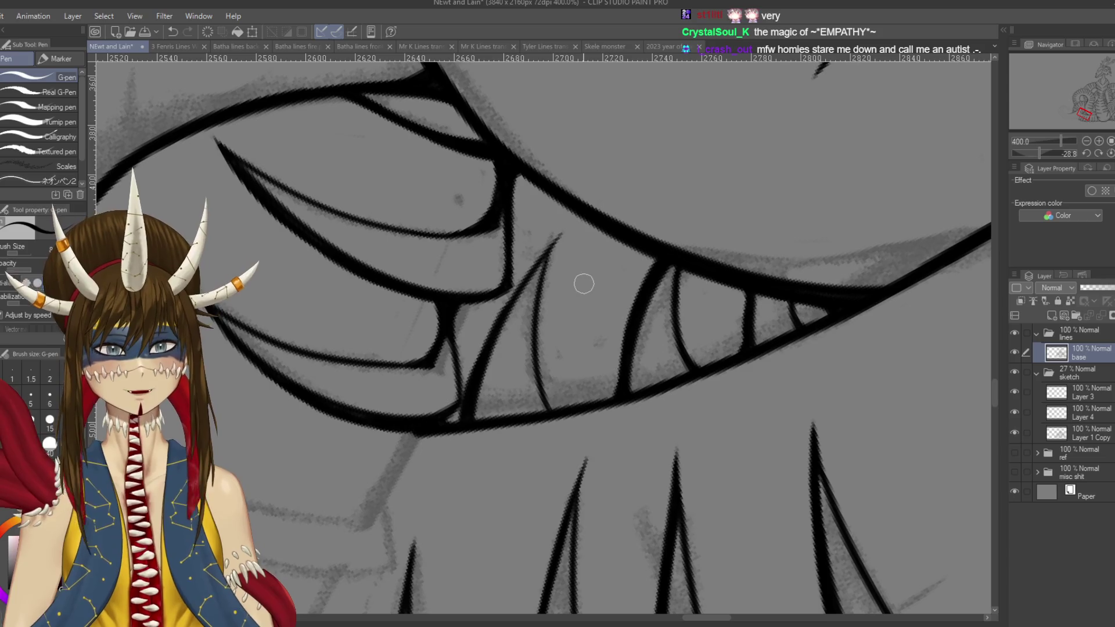
- Redraw the tooth stroke so it ends in a sharp tip
drag(592, 298, 596, 327)
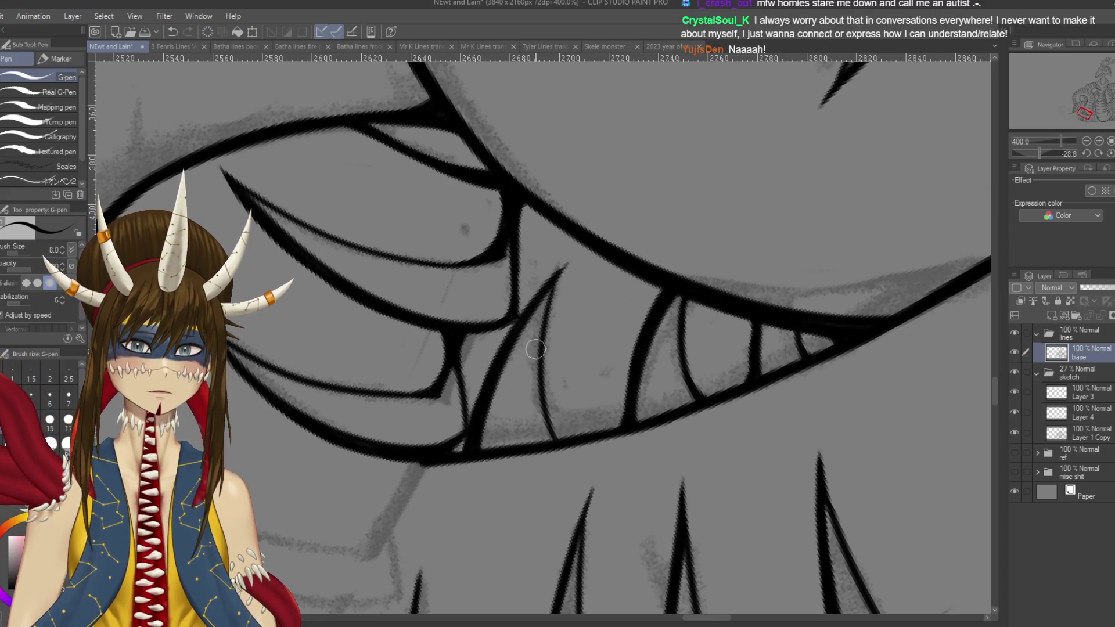
drag(566, 264, 551, 307)
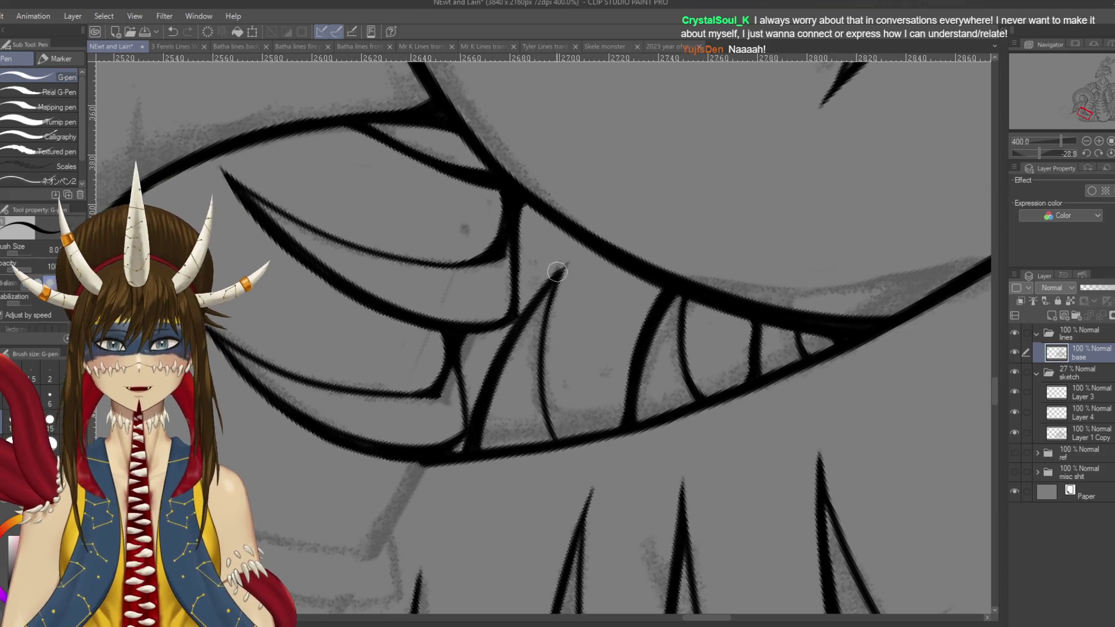
key(ctrl+z)
drag(568, 262, 549, 307)
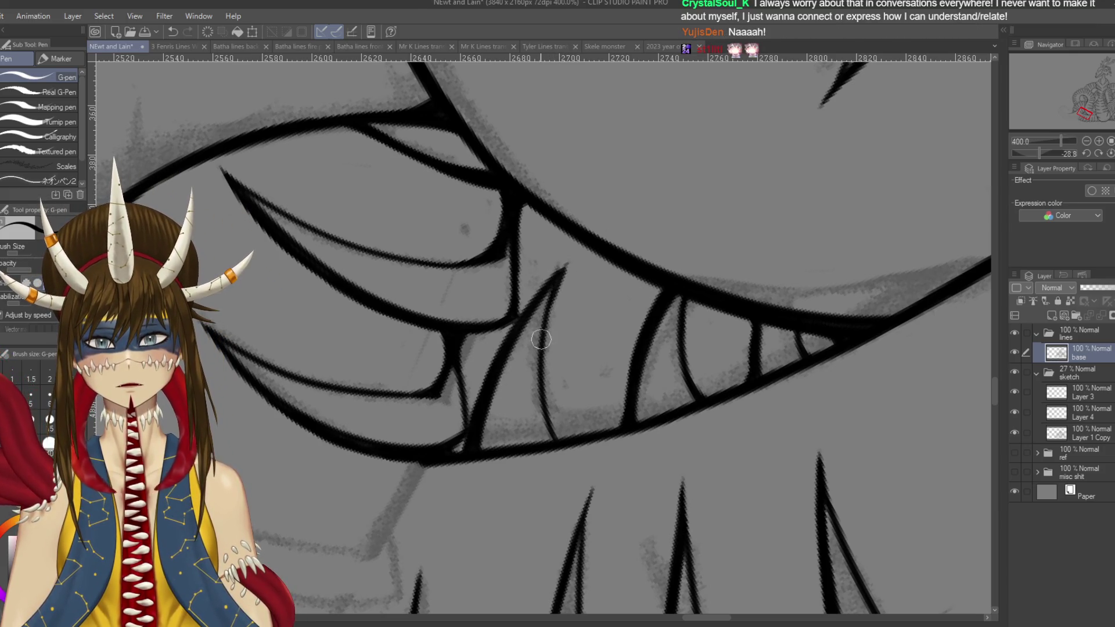
key(ctrl+z)
drag(568, 262, 548, 317)
- Thicken the tooth joins to the spine line, extend a line downward, and save
drag(524, 276, 504, 327)
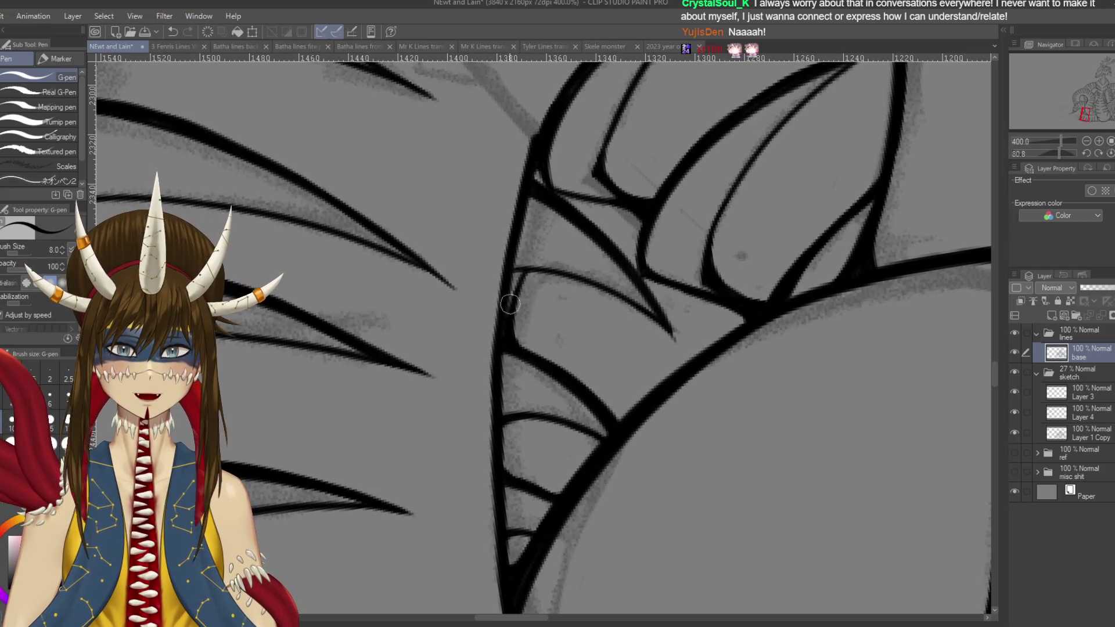
drag(532, 268, 504, 278)
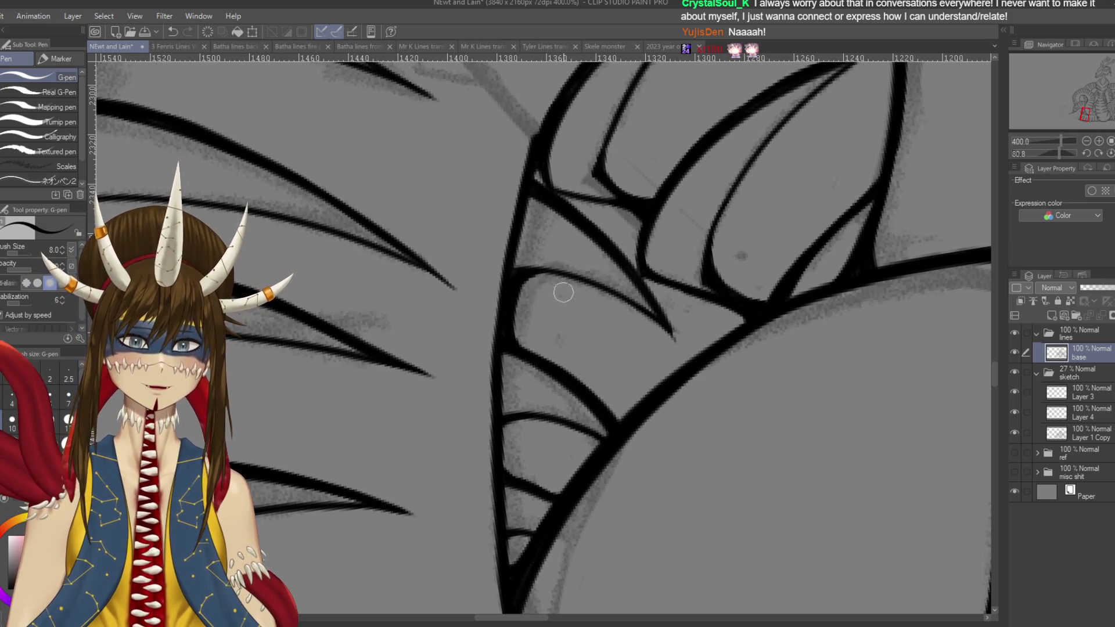
drag(540, 337, 550, 365)
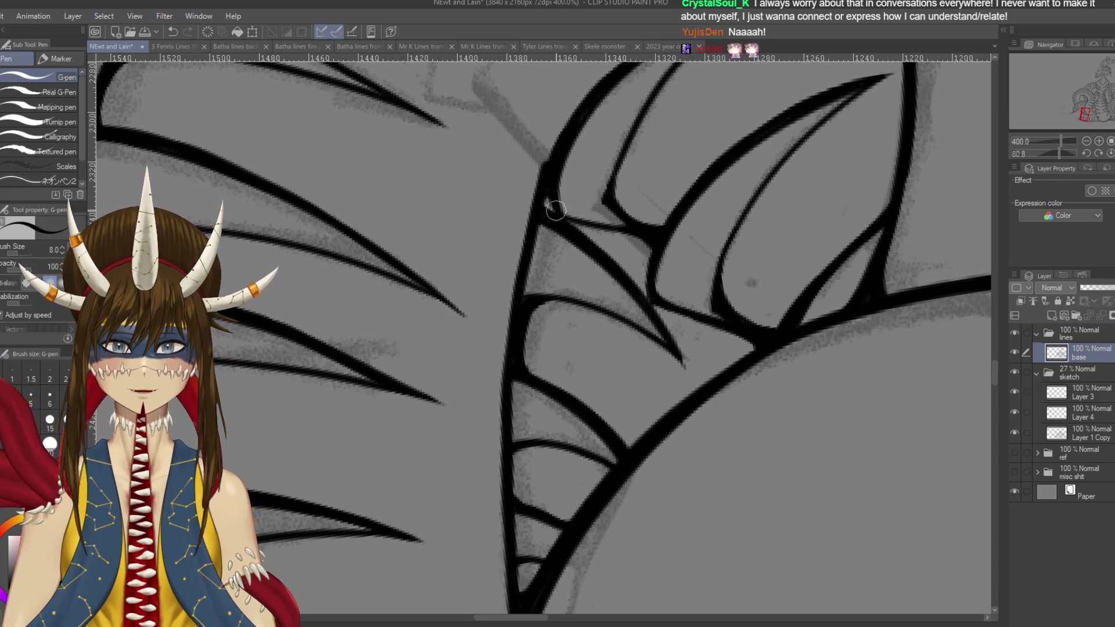
drag(547, 200, 541, 192)
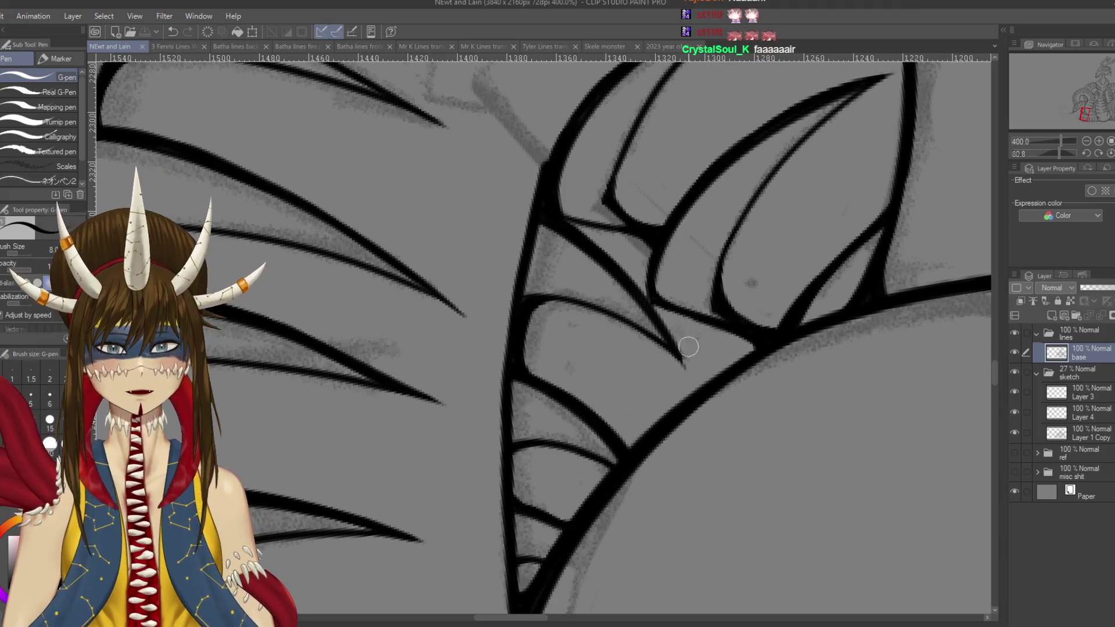
key(e)
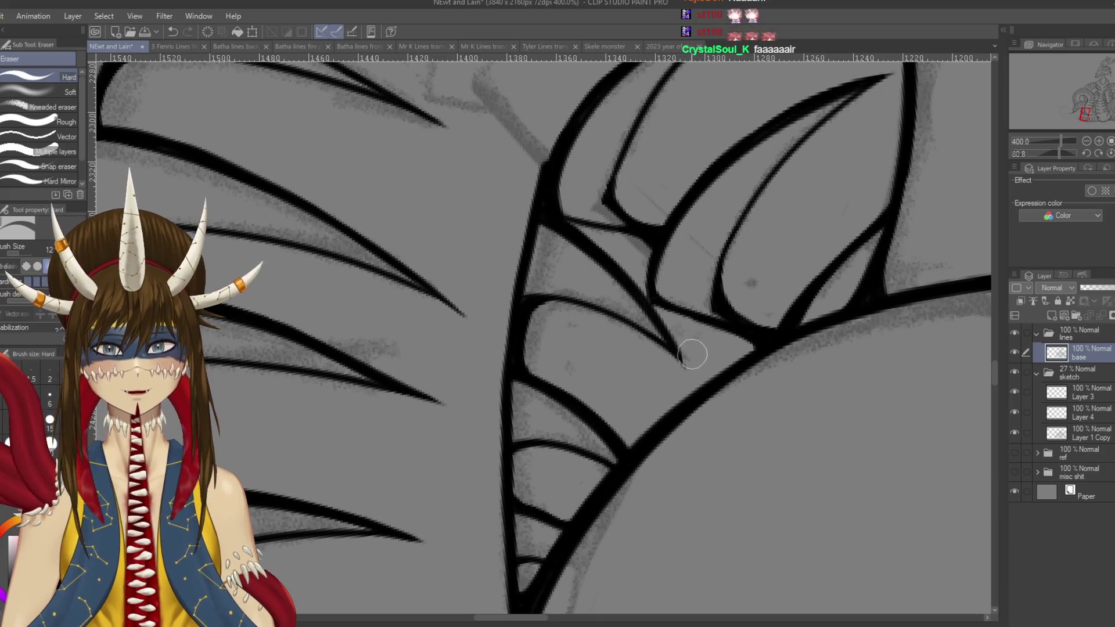
key(p)
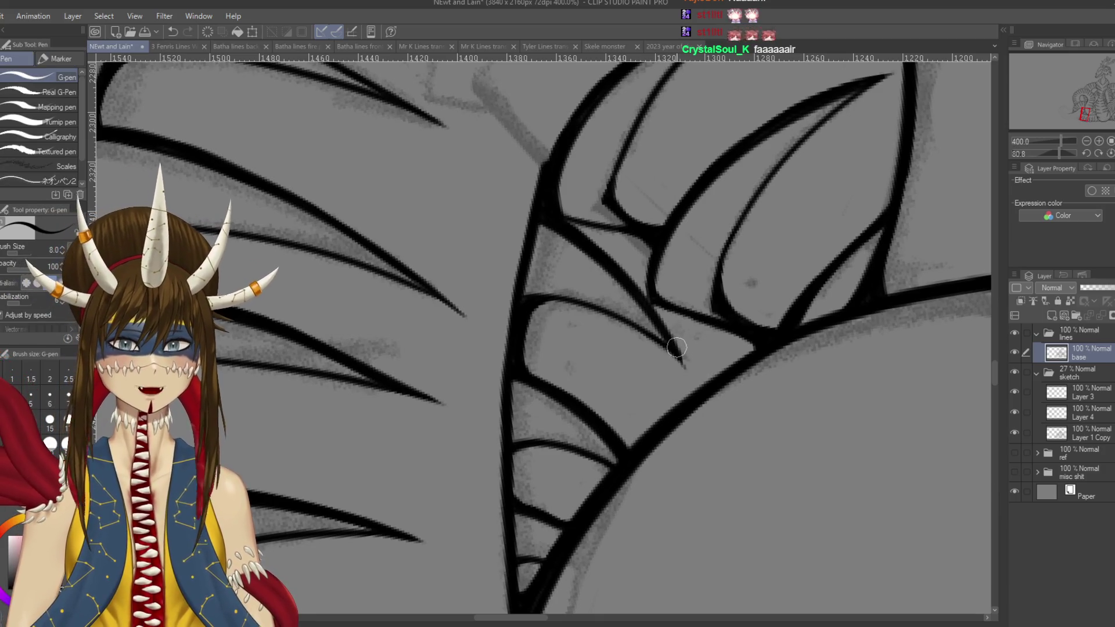
drag(673, 348, 686, 369)
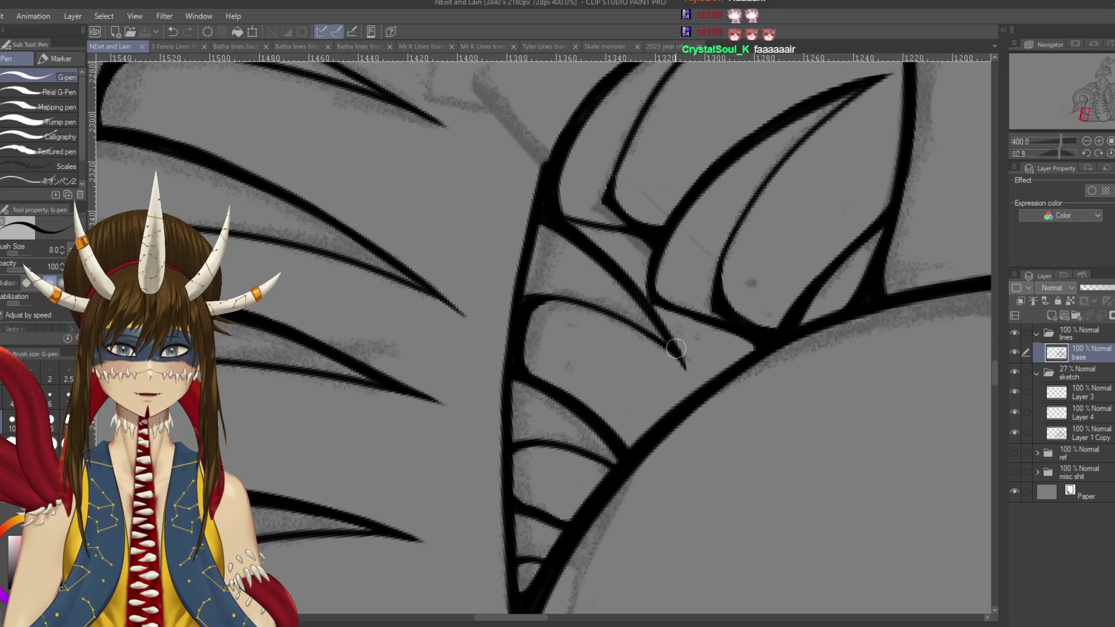
key(ctrl+s)
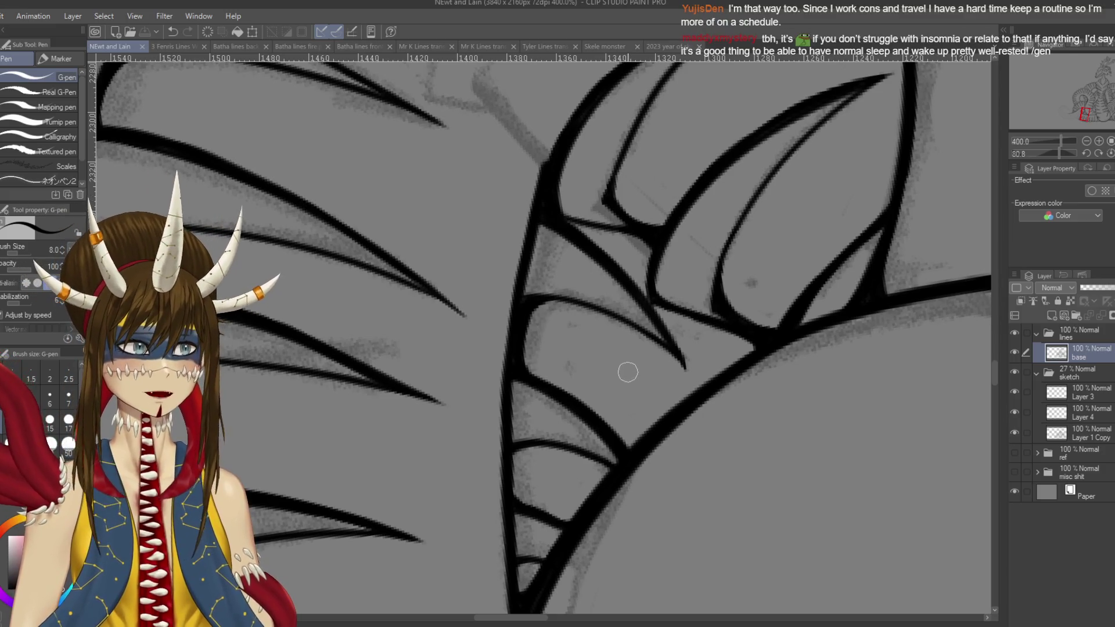
drag(626, 369, 731, 445)
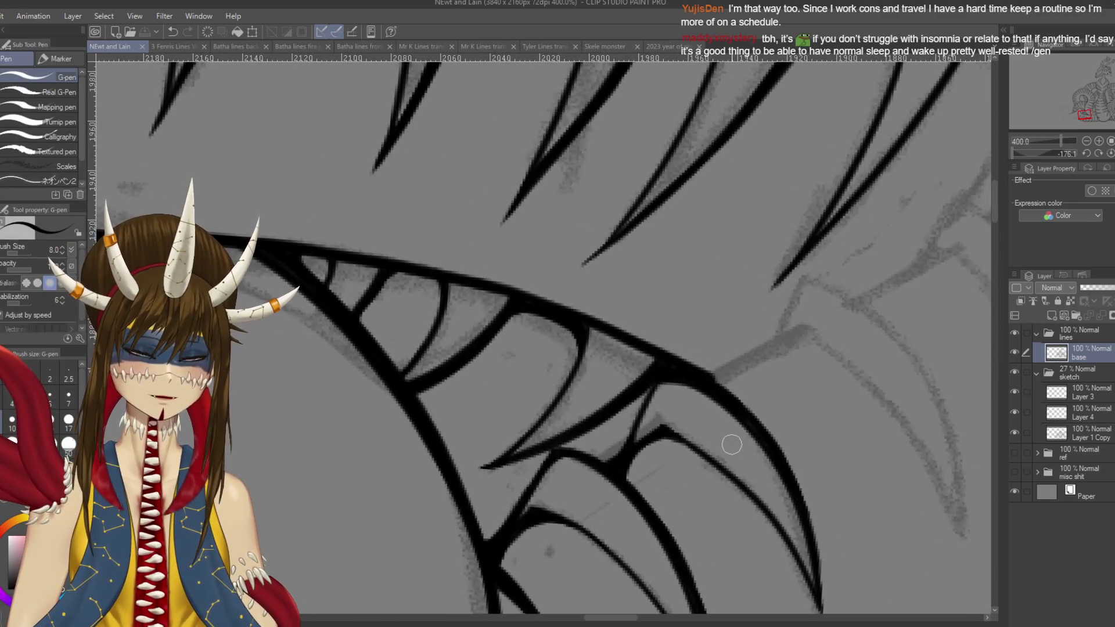
- Ink a long curved outline along the claw over the sketch
scroll(732, 444, down, 2)
scroll(731, 444, up, 1)
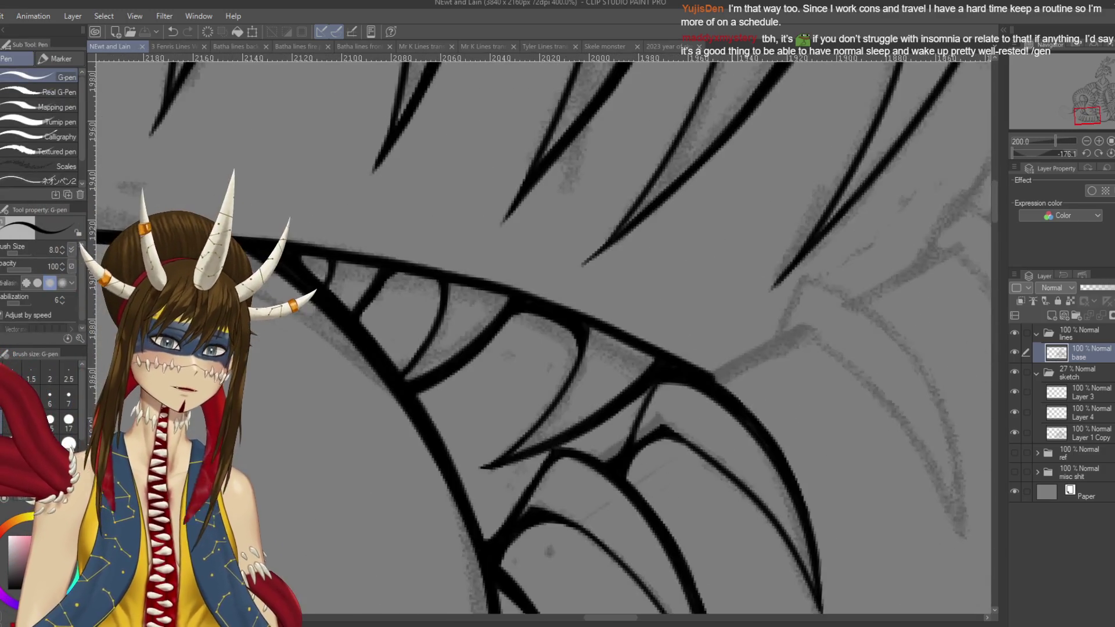
scroll(632, 337, up, 2)
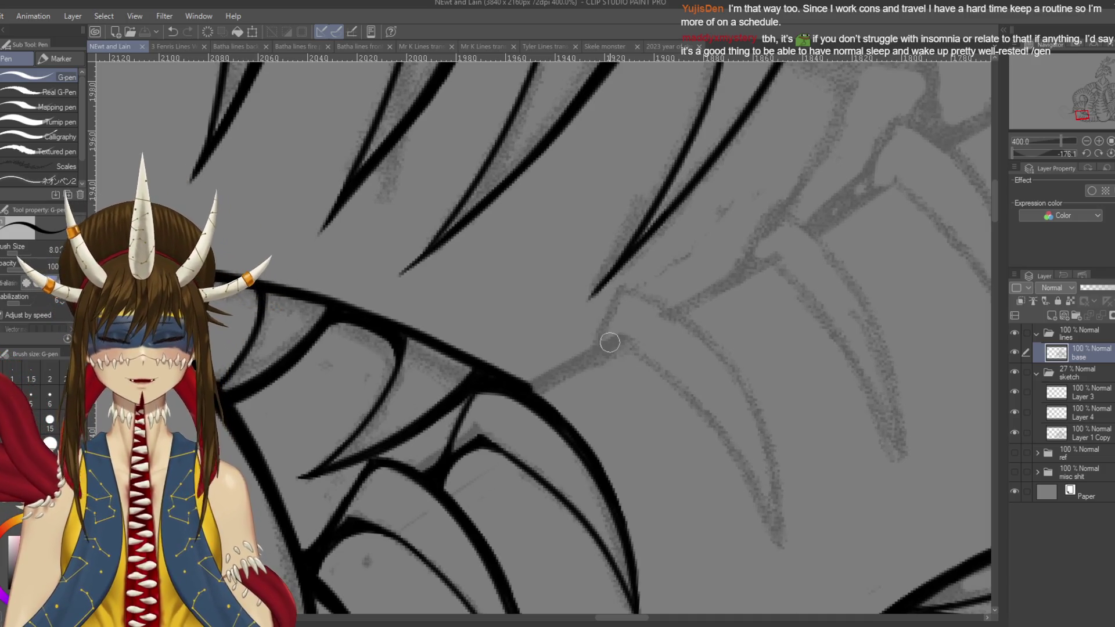
drag(540, 334, 524, 305)
mouse_move(598, 307)
mouse_down()
mouse_move(672, 356)
mouse_move(775, 497)
mouse_move(635, 324)
mouse_move(781, 523)
mouse_up()
key(ctrl+z)
key(ctrl+z)
drag(597, 306, 758, 490)
key(ctrl+z)
drag(597, 306, 759, 528)
mouse_move(607, 253)
mouse_down()
mouse_move(709, 324)
mouse_move(763, 527)
mouse_move(645, 272)
mouse_move(771, 541)
mouse_up()
- Ink a stroke running down the next claw
key(ctrl+z)
key(ctrl+z)
mouse_move(573, 308)
mouse_down()
mouse_move(581, 348)
mouse_move(627, 383)
mouse_up()
drag(406, 291, 564, 340)
drag(577, 124, 558, 395)
key(ctrl+z)
drag(579, 123, 595, 418)
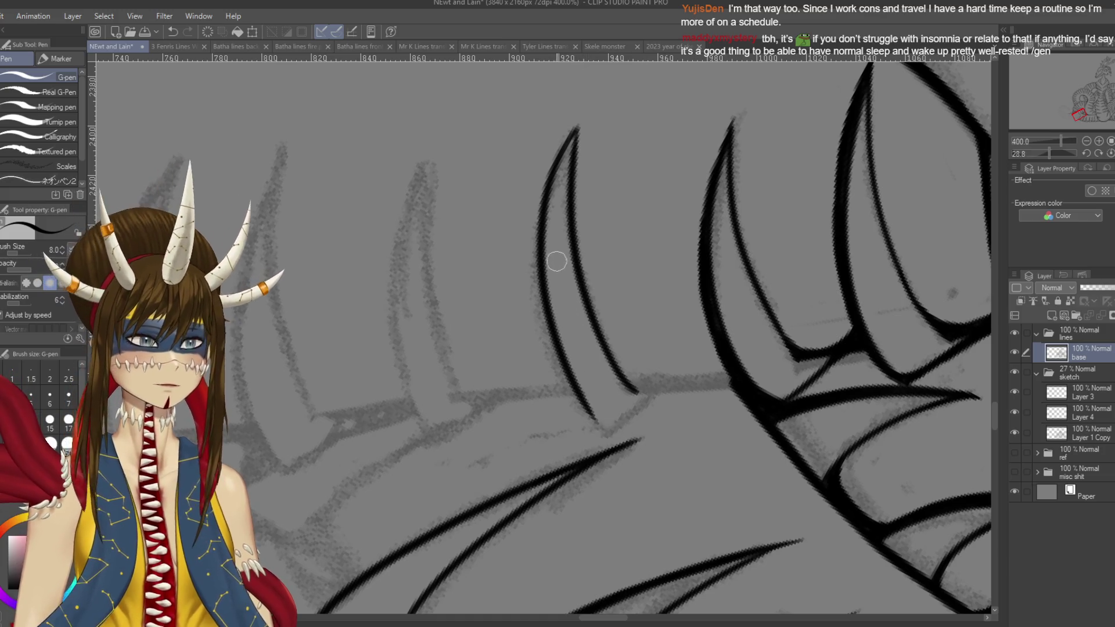
- Extend the claw curve's lower end, retrying the stroke several times
key(r)
mouse_move(639, 233)
mouse_down()
mouse_move(697, 348)
mouse_move(639, 465)
mouse_move(523, 494)
mouse_up()
key(p)
drag(572, 319, 560, 383)
key(ctrl+z)
key(ctrl+z)
drag(571, 324, 560, 363)
key(ctrl+z)
mouse_move(571, 325)
mouse_down()
mouse_move(564, 357)
mouse_move(628, 410)
mouse_move(609, 366)
mouse_move(648, 465)
mouse_up()
- Try a thin connecting line from the curve down to the thick stroke
key(ctrl+z)
drag(605, 364, 650, 456)
key(ctrl+z)
drag(598, 357, 647, 446)
key(ctrl+z)
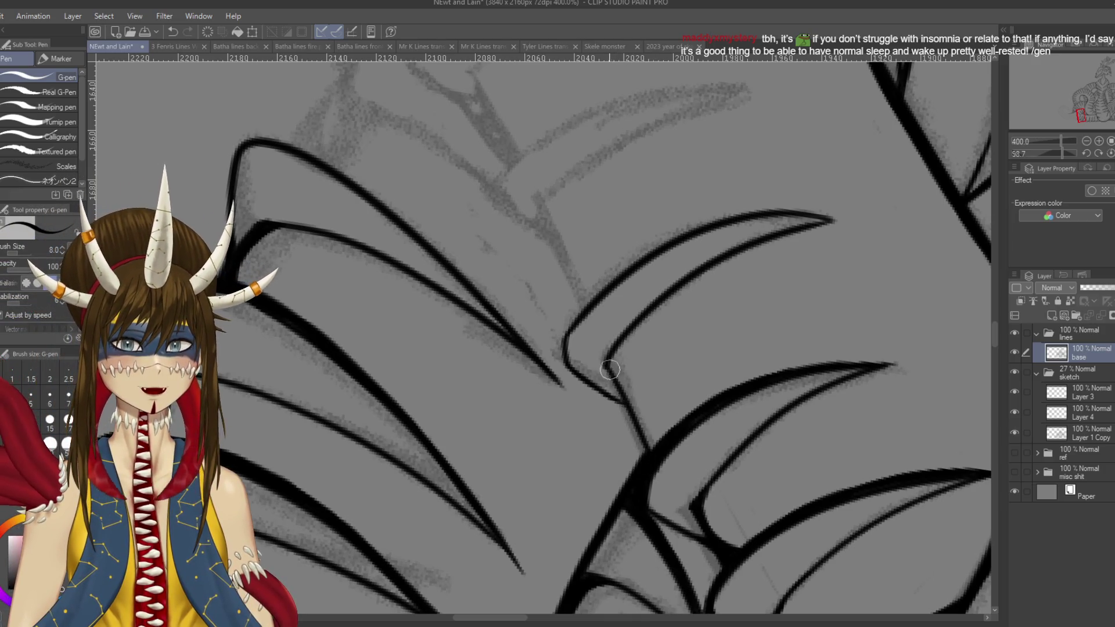
- Draw a thin line to the thick stroke, add short strokes along the bend, and save
drag(614, 335, 638, 424)
key(ctrl+z)
drag(614, 376, 656, 437)
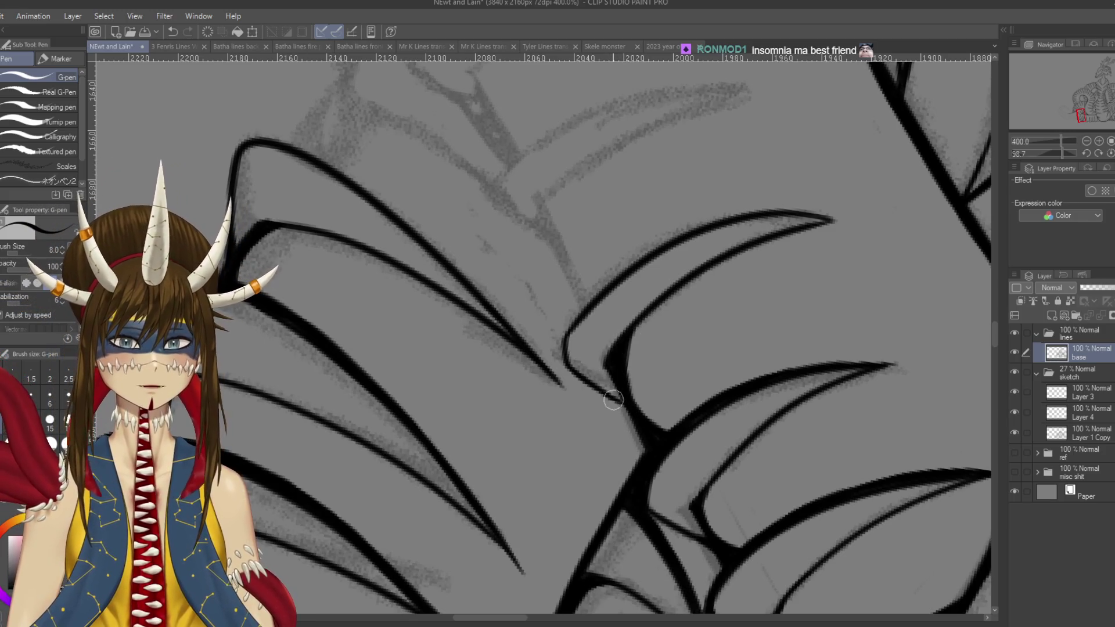
key(ctrl+s)
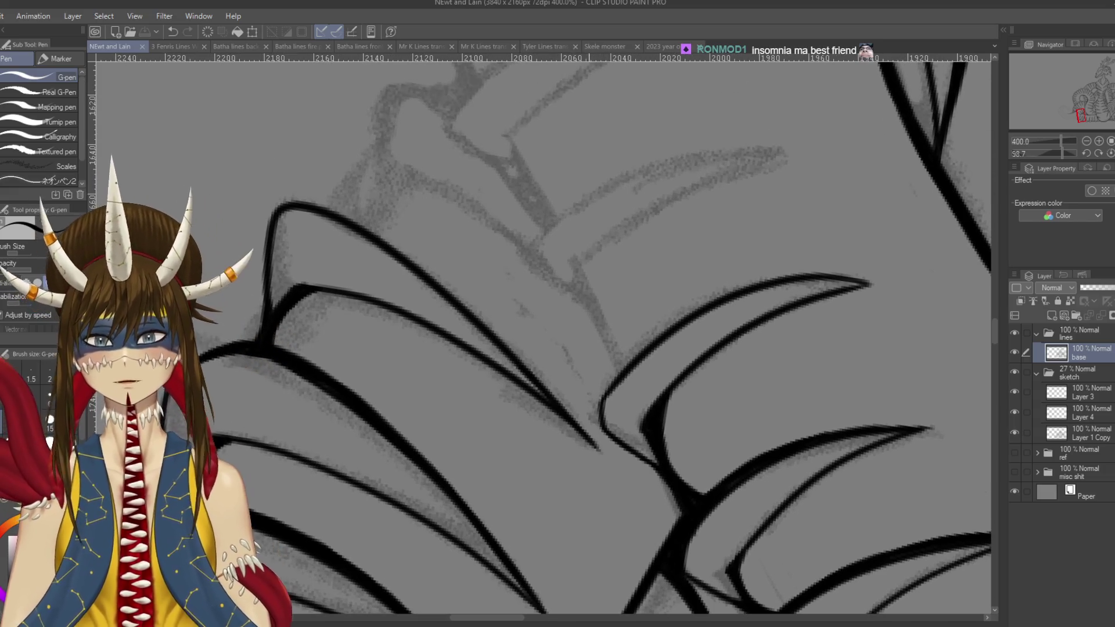
drag(579, 308, 610, 372)
mouse_move(603, 424)
mouse_down()
mouse_move(600, 396)
mouse_move(654, 337)
mouse_up()
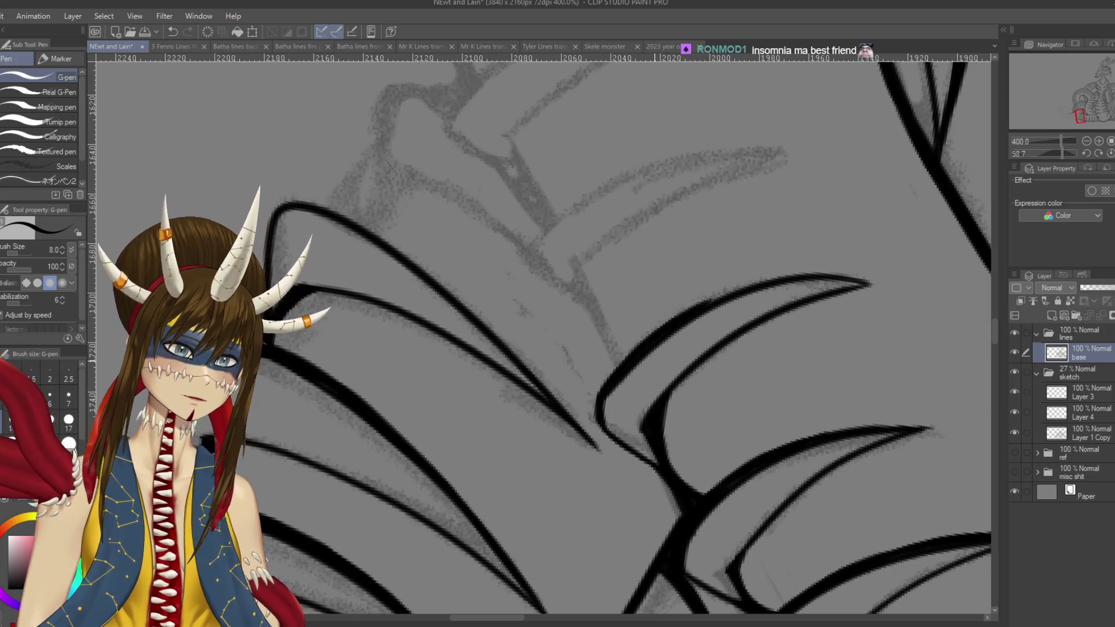
key(ctrl+s)
- Retrace the upper claw curve more boldly and remove a stray short stroke
key(r)
mouse_move(569, 406)
mouse_down()
mouse_move(639, 301)
mouse_move(568, 391)
mouse_up()
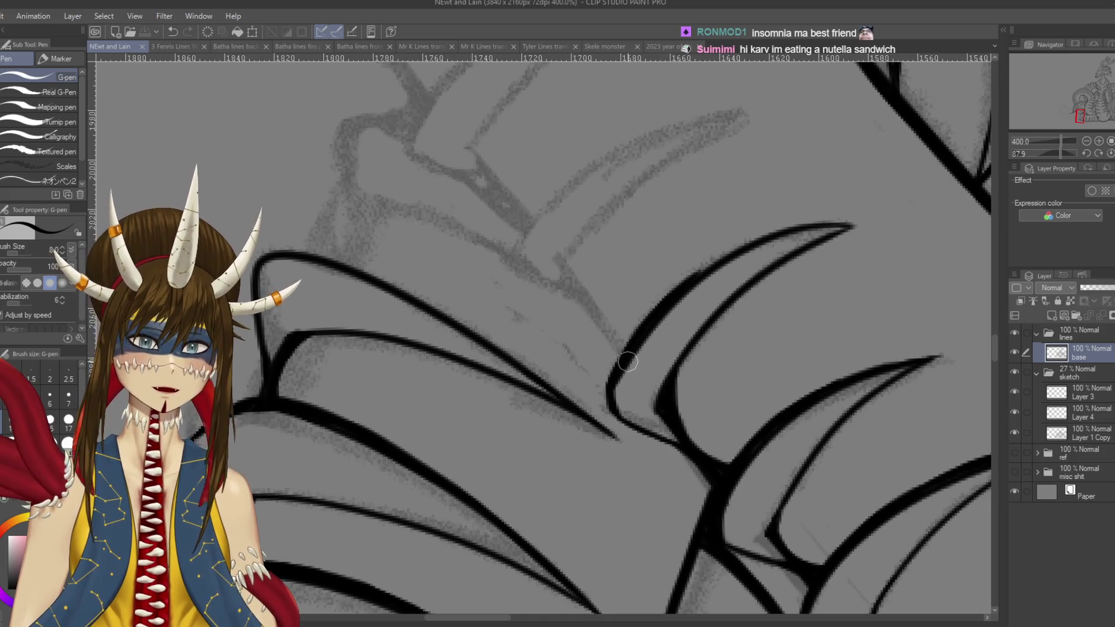
drag(612, 381, 615, 357)
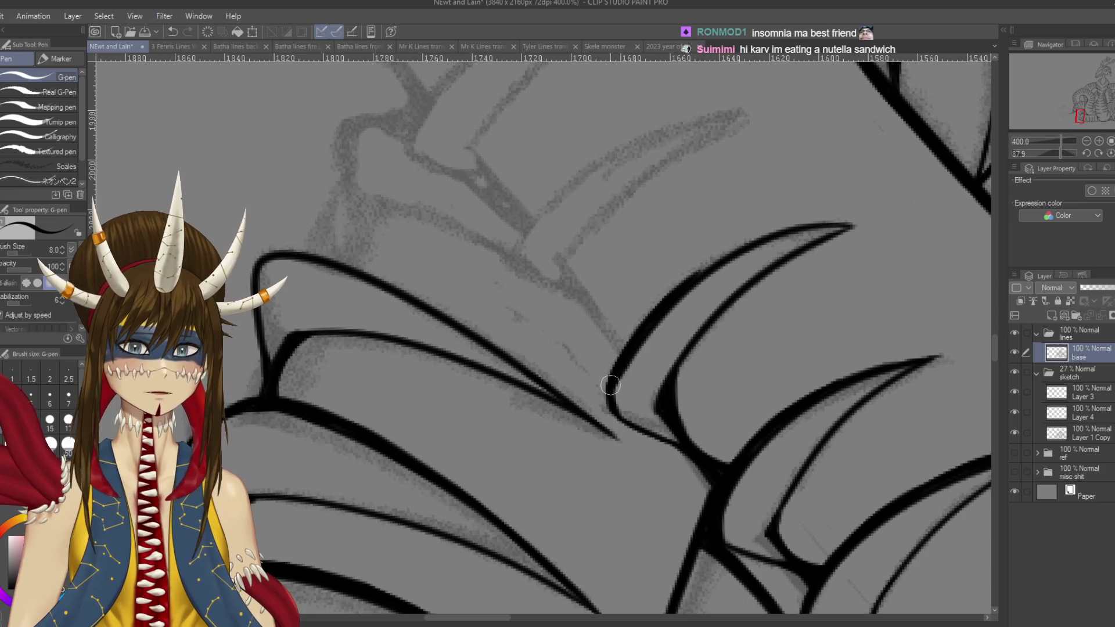
drag(694, 277, 805, 221)
drag(744, 249, 848, 224)
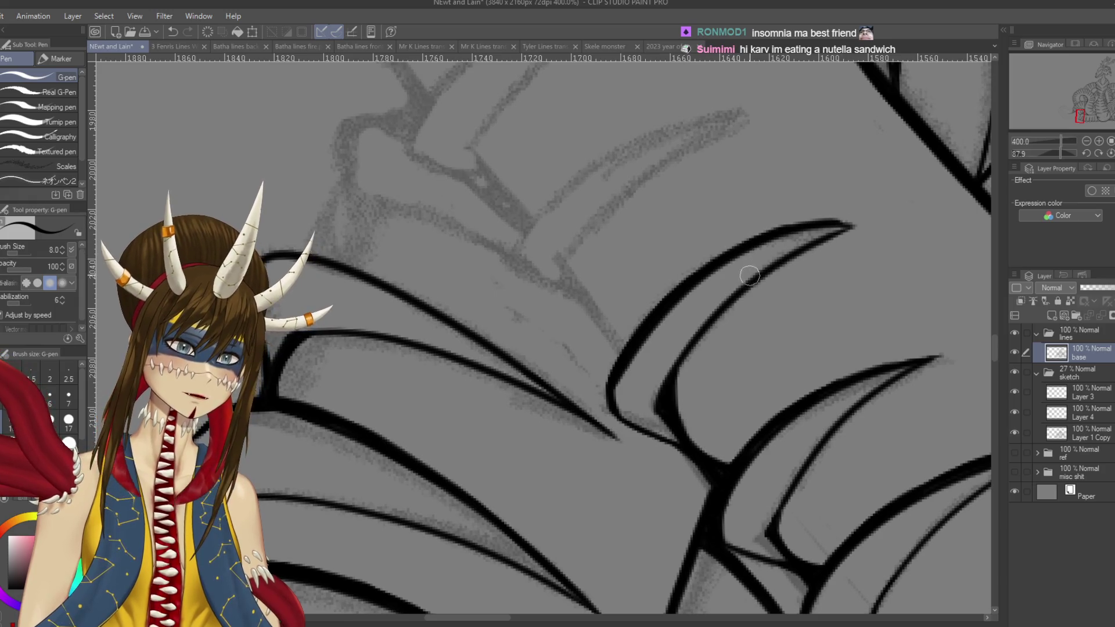
key(r)
mouse_move(789, 182)
mouse_down()
mouse_move(824, 267)
mouse_move(726, 174)
mouse_move(567, 266)
mouse_move(622, 210)
mouse_up()
key(ctrl+z)
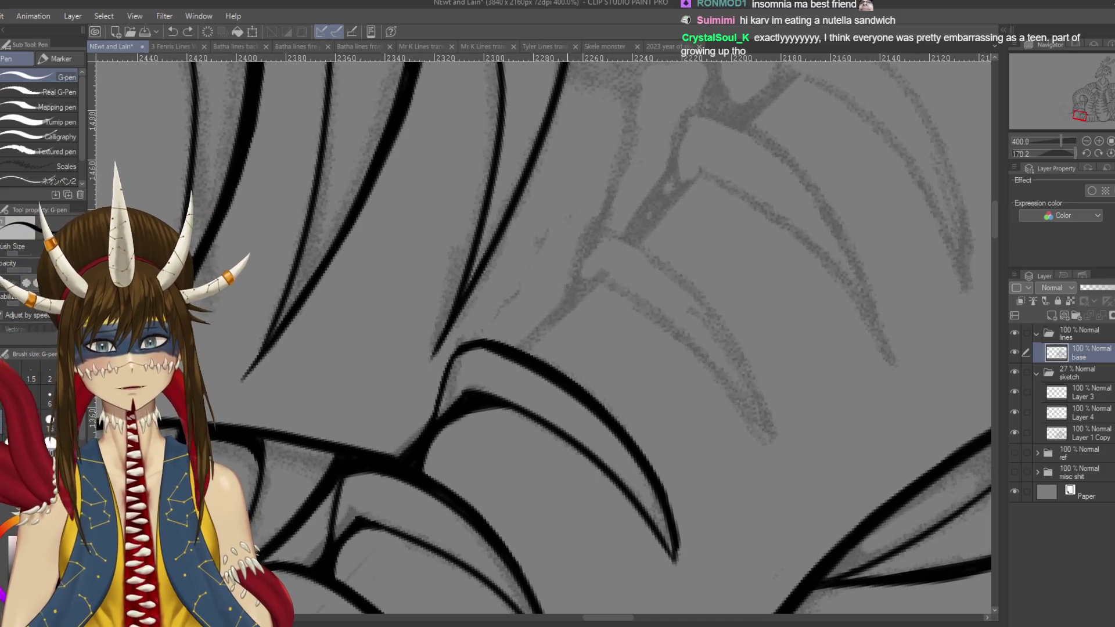
- Save, then trace the next claw, keeping a long outer curve running to its tip
key(ctrl+s)
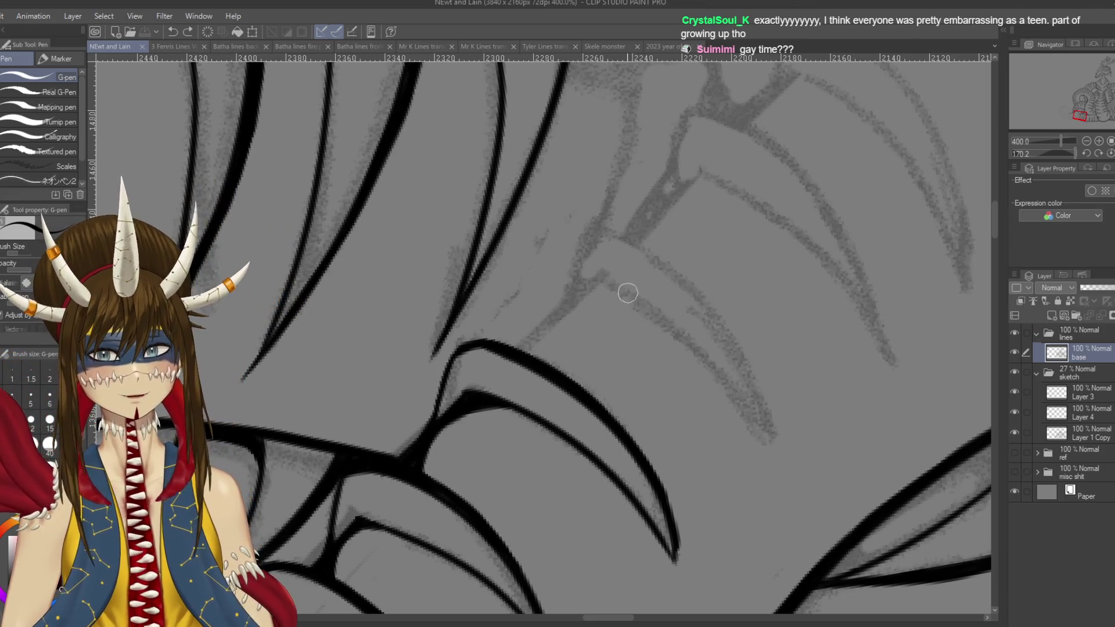
drag(573, 286, 603, 242)
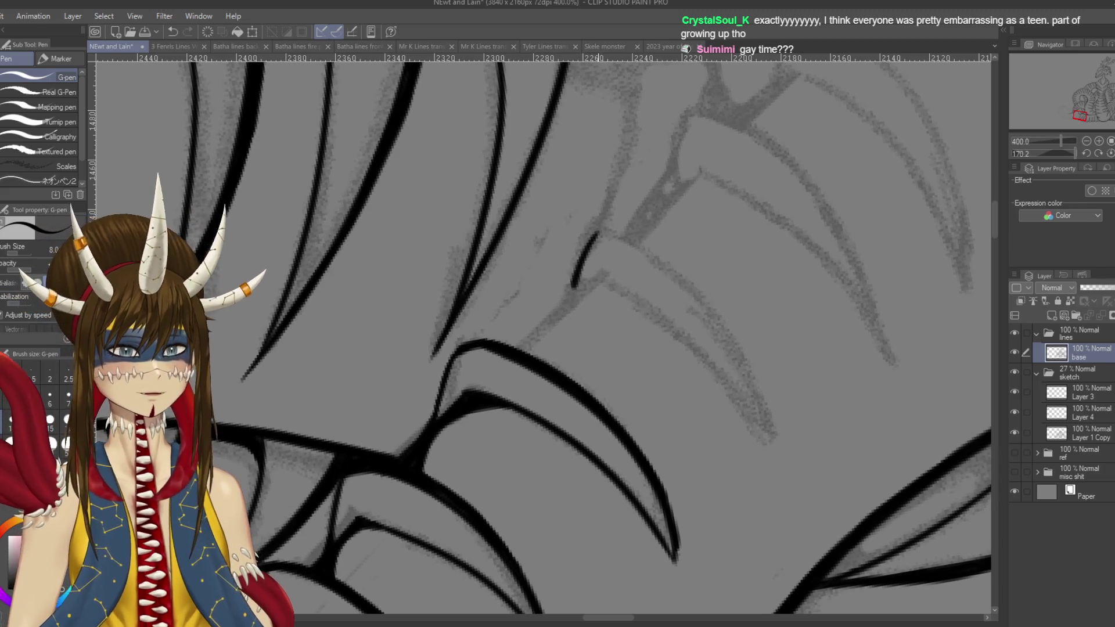
key(ctrl+z)
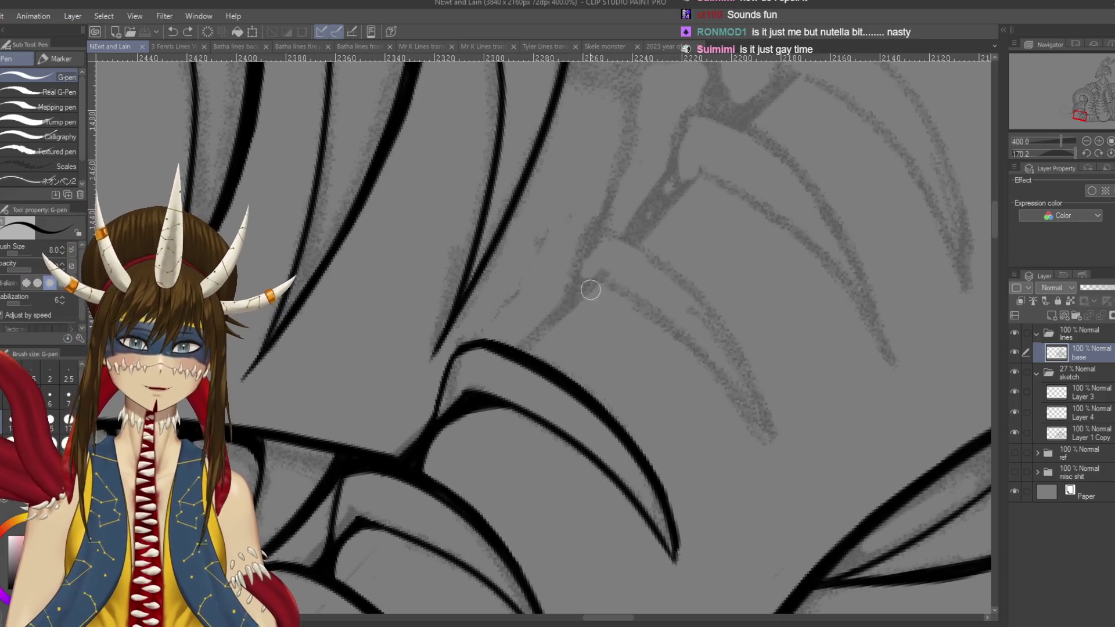
mouse_move(568, 293)
mouse_down()
mouse_move(599, 222)
mouse_move(581, 262)
mouse_move(493, 319)
mouse_move(487, 302)
mouse_move(705, 176)
mouse_up()
key(ctrl+z)
key(ctrl+z)
mouse_move(483, 320)
mouse_down()
mouse_move(491, 296)
mouse_move(711, 181)
mouse_move(738, 182)
mouse_up()
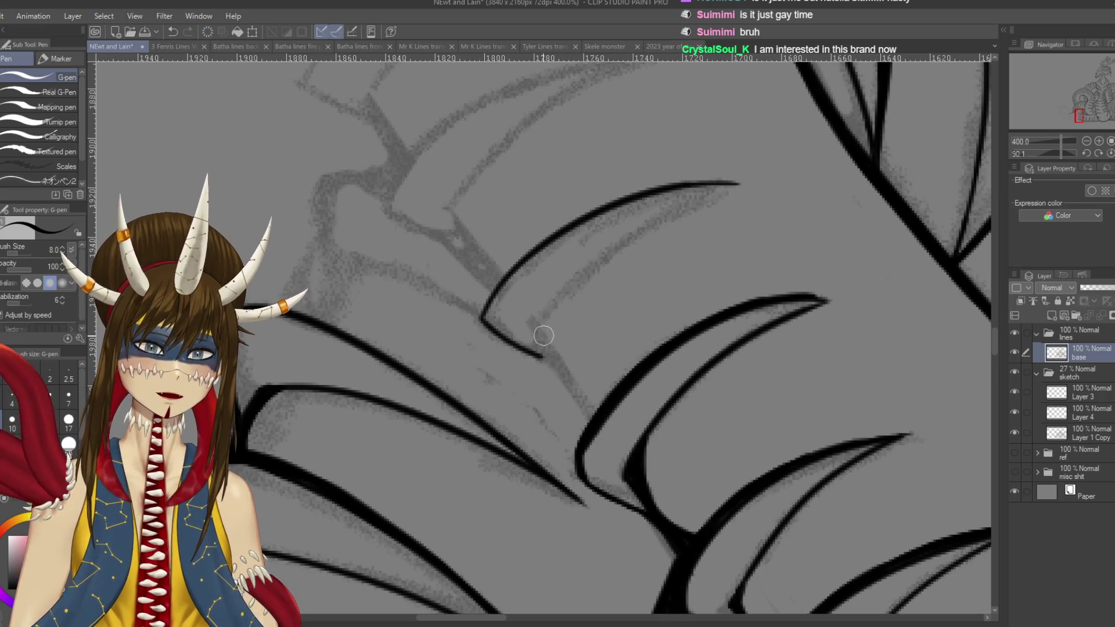
- Draw the claw's inner line from its tip down toward the base
mouse_move(531, 334)
mouse_down()
mouse_move(752, 194)
mouse_move(543, 344)
mouse_up()
key(ctrl+z)
key(ctrl+z)
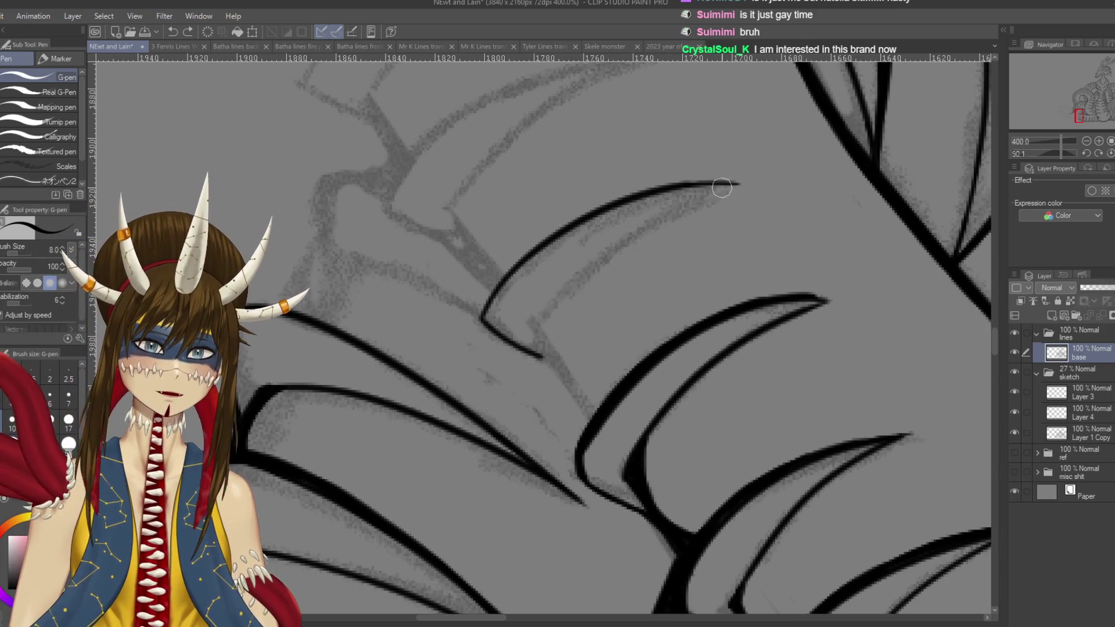
drag(737, 186, 537, 325)
key(ctrl+z)
drag(740, 183, 525, 337)
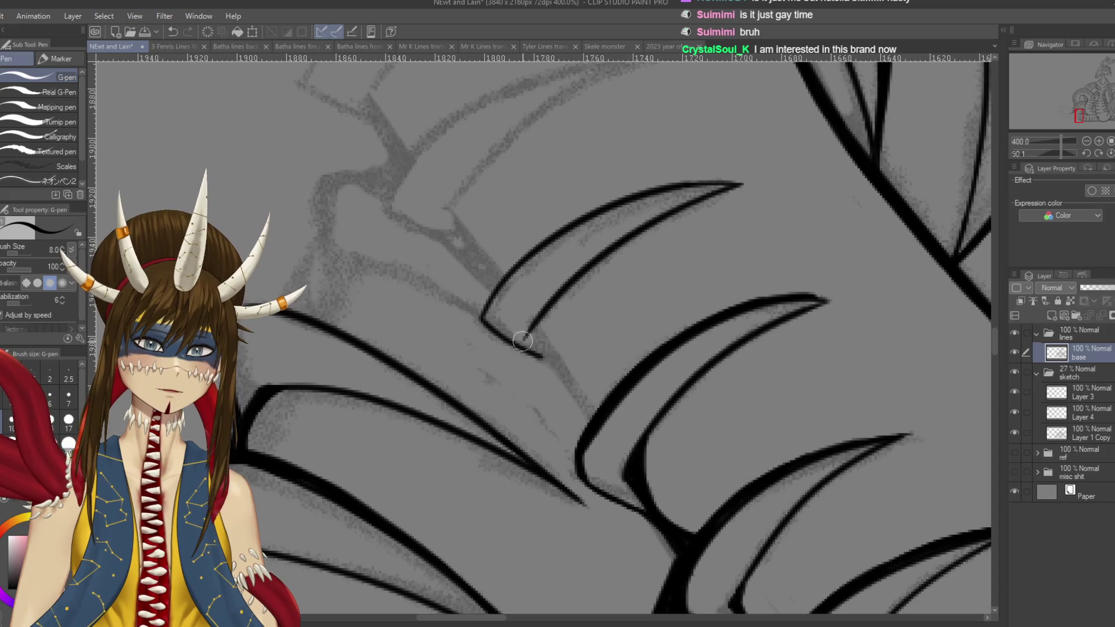
- Extend the claw line and join it to the claw below, reinforcing the joint, and save
key(r)
mouse_move(593, 269)
mouse_down()
mouse_move(626, 342)
mouse_move(622, 365)
mouse_move(564, 319)
mouse_up()
key(p)
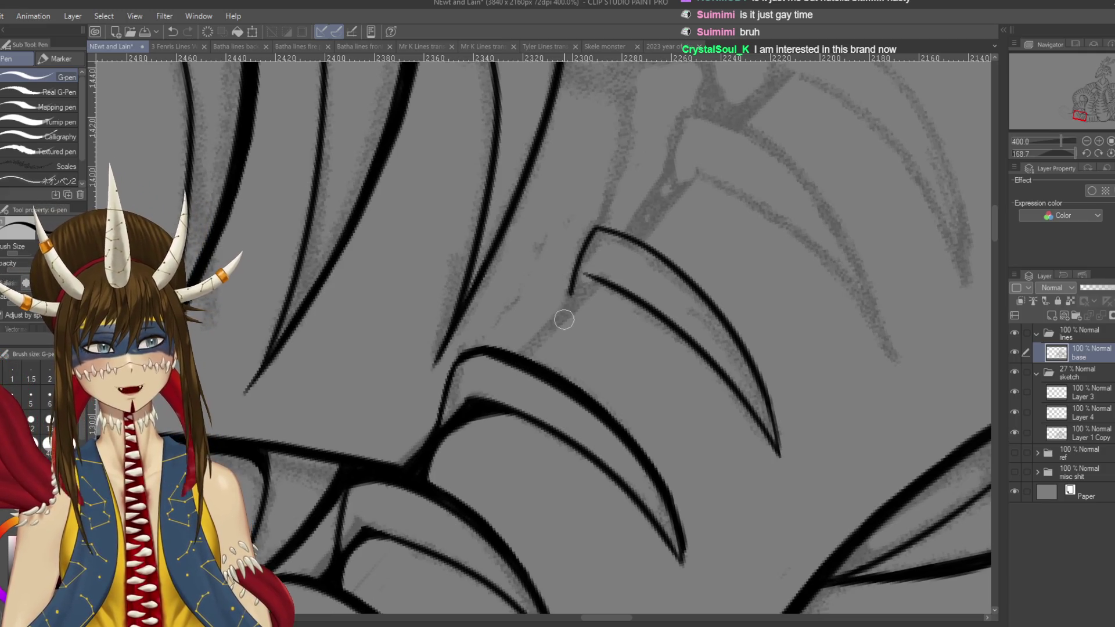
drag(573, 294, 582, 290)
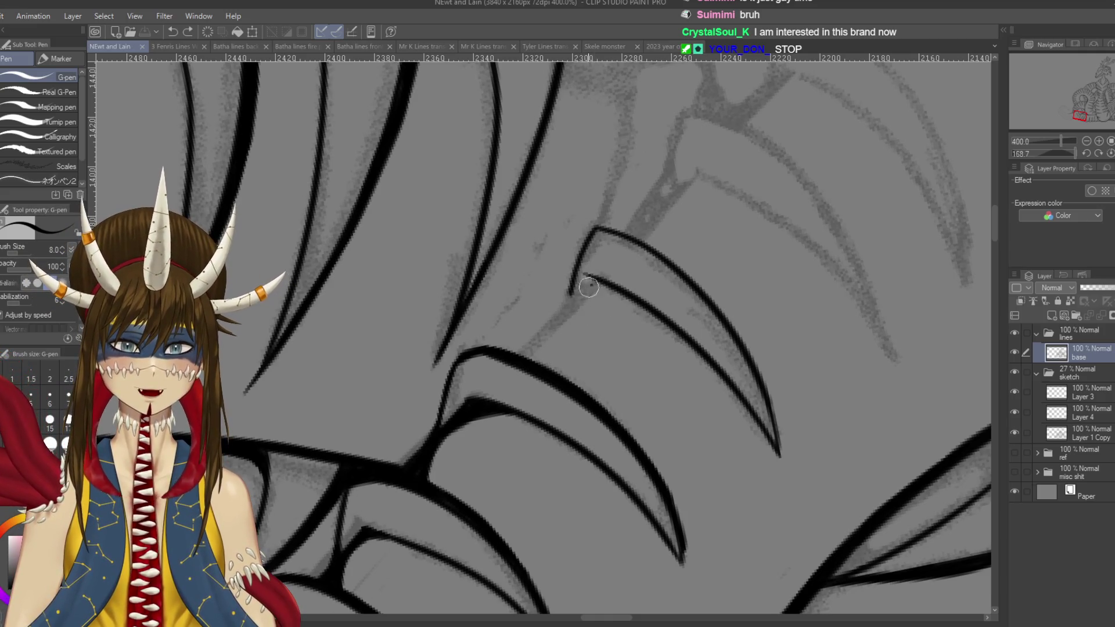
drag(593, 283, 531, 351)
key(ctrl+s)
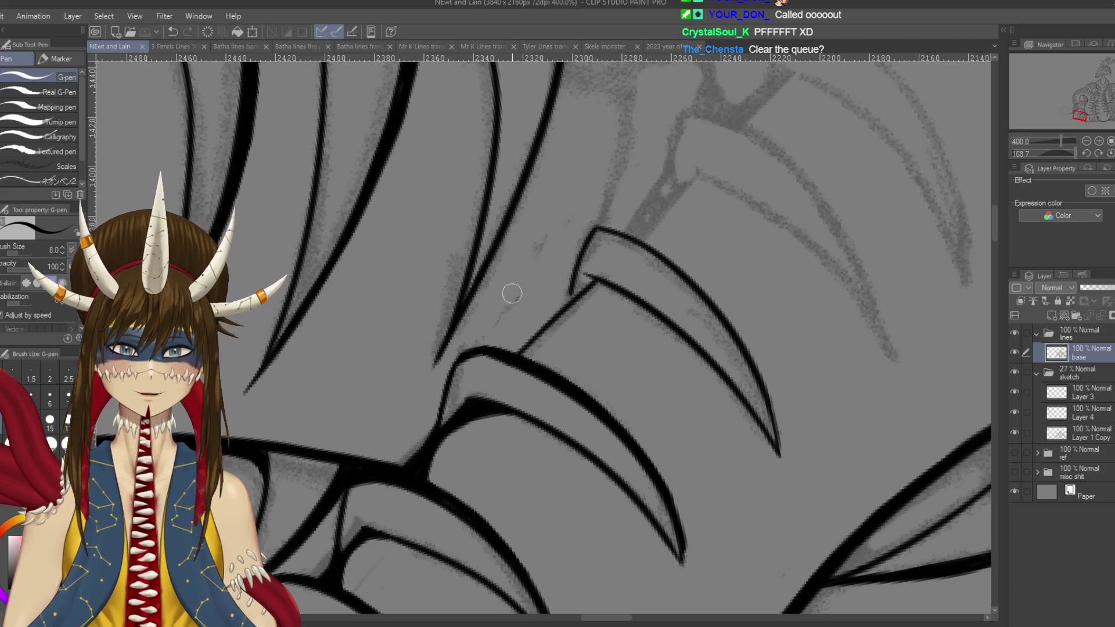
drag(583, 276, 555, 317)
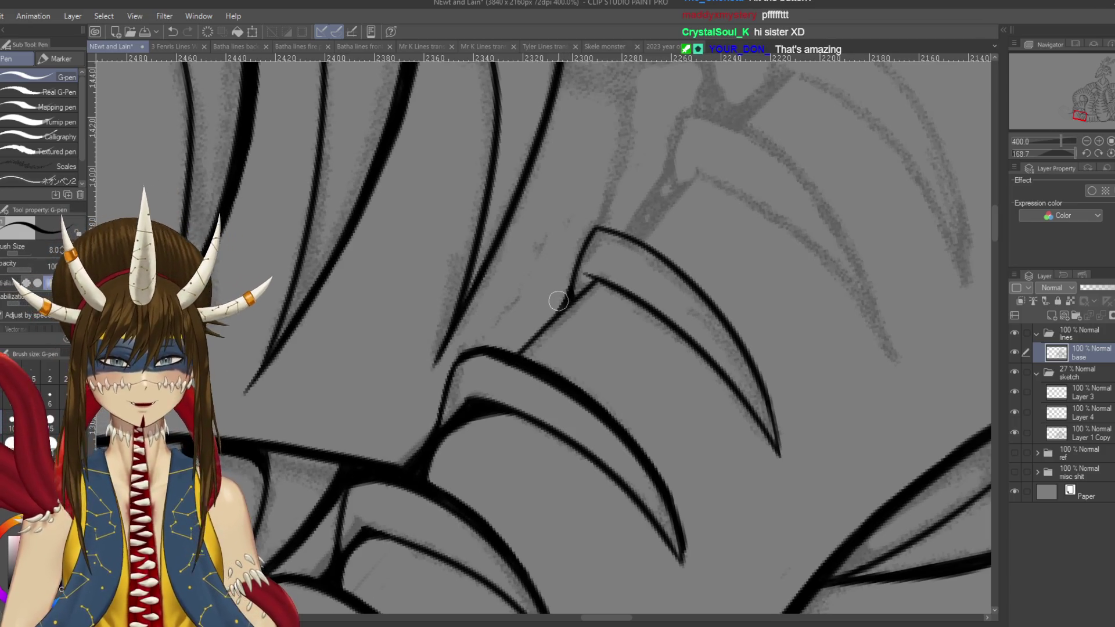
key(ctrl+s)
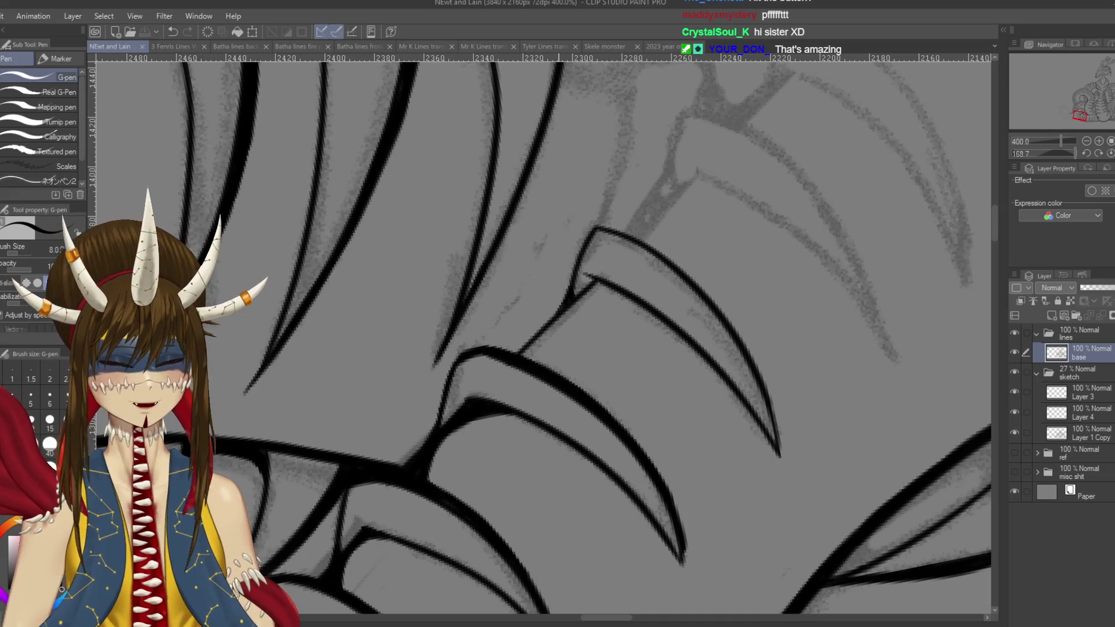
- Try a thin stroke at the joint beside the claw line, then undo it to redo thicker
scroll(558, 301, up, 2)
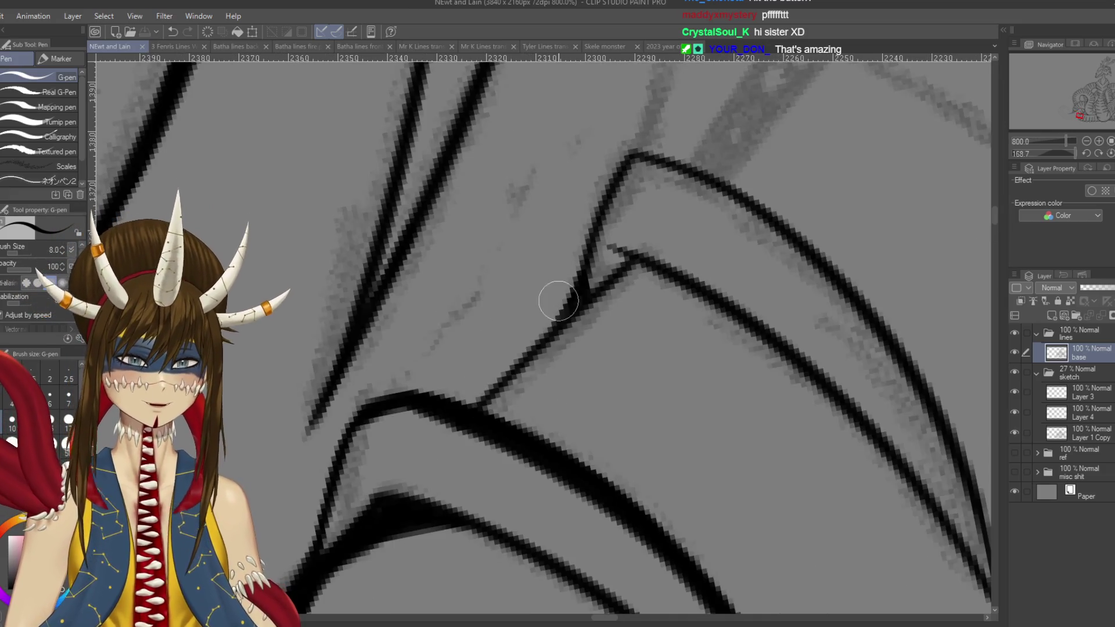
scroll(558, 301, down, 2)
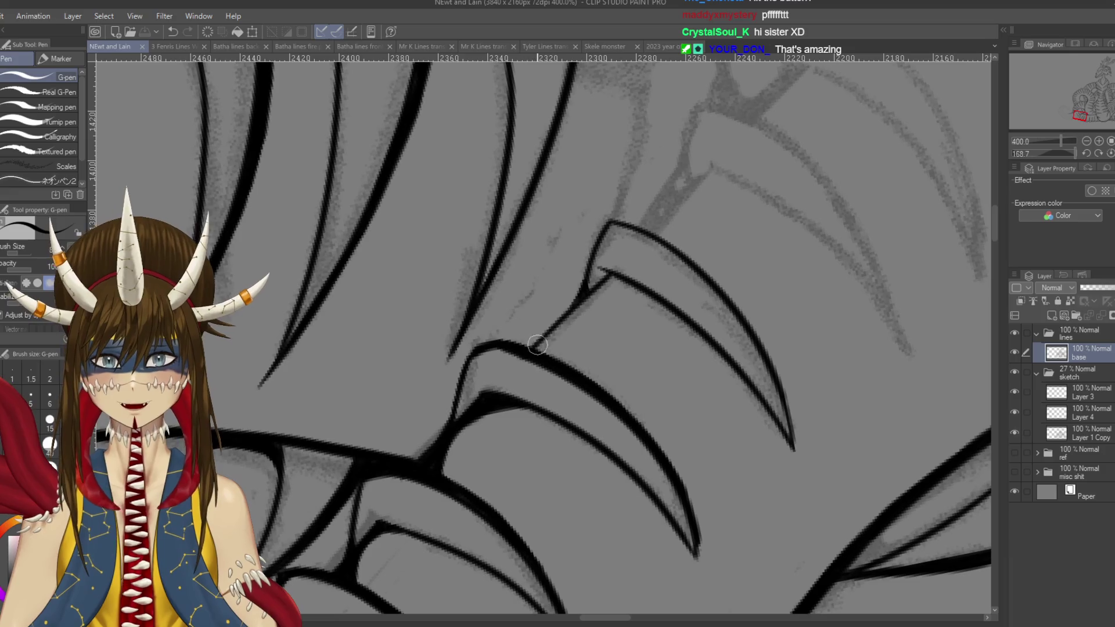
mouse_move(537, 349)
mouse_down()
mouse_move(586, 299)
mouse_move(614, 291)
mouse_move(592, 271)
mouse_move(615, 256)
mouse_move(562, 295)
mouse_move(580, 256)
mouse_up()
key(ctrl+z)
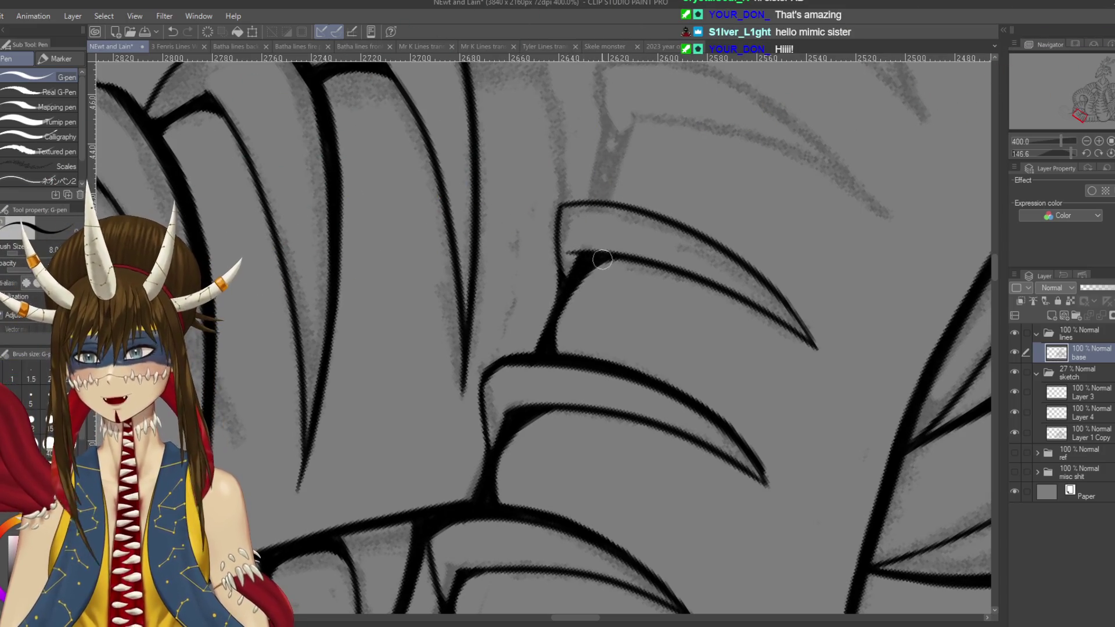
mouse_move(557, 302)
mouse_down()
mouse_move(713, 454)
mouse_move(631, 335)
mouse_up()
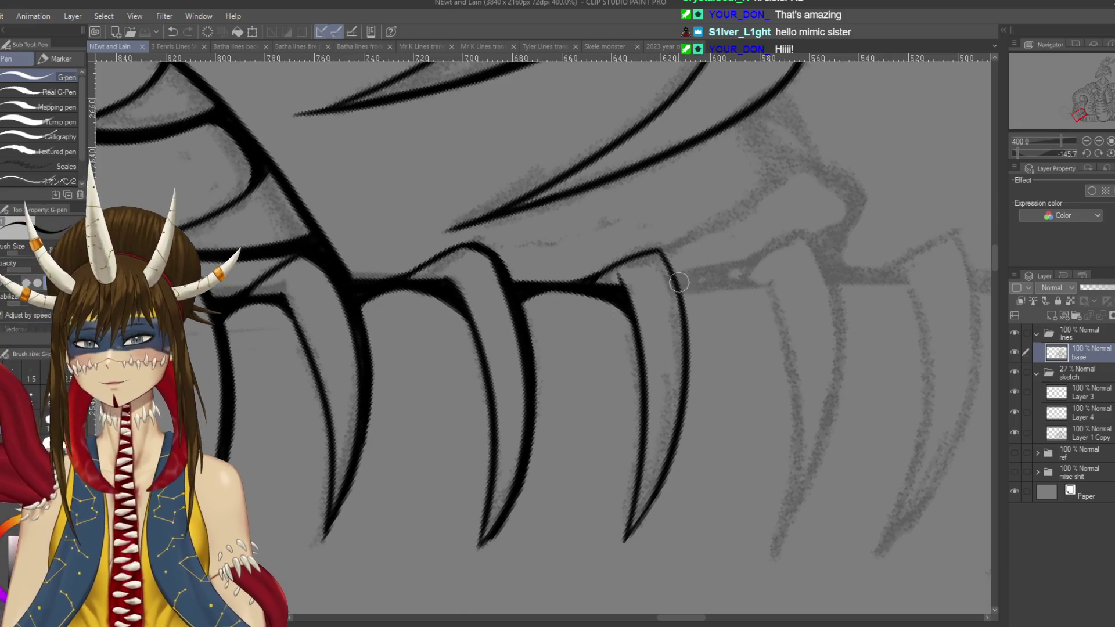
- Thicken and extend the rightmost fang's right edge downward in several strokes, saving midway
mouse_move(662, 251)
mouse_down()
mouse_move(695, 333)
mouse_move(690, 317)
mouse_up()
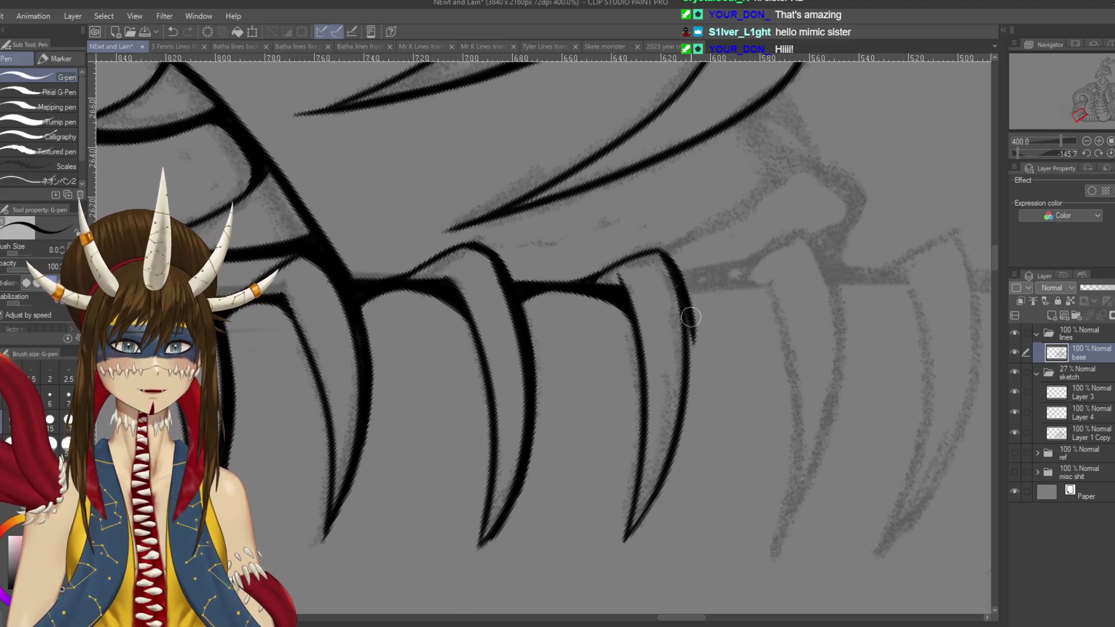
drag(676, 277, 695, 378)
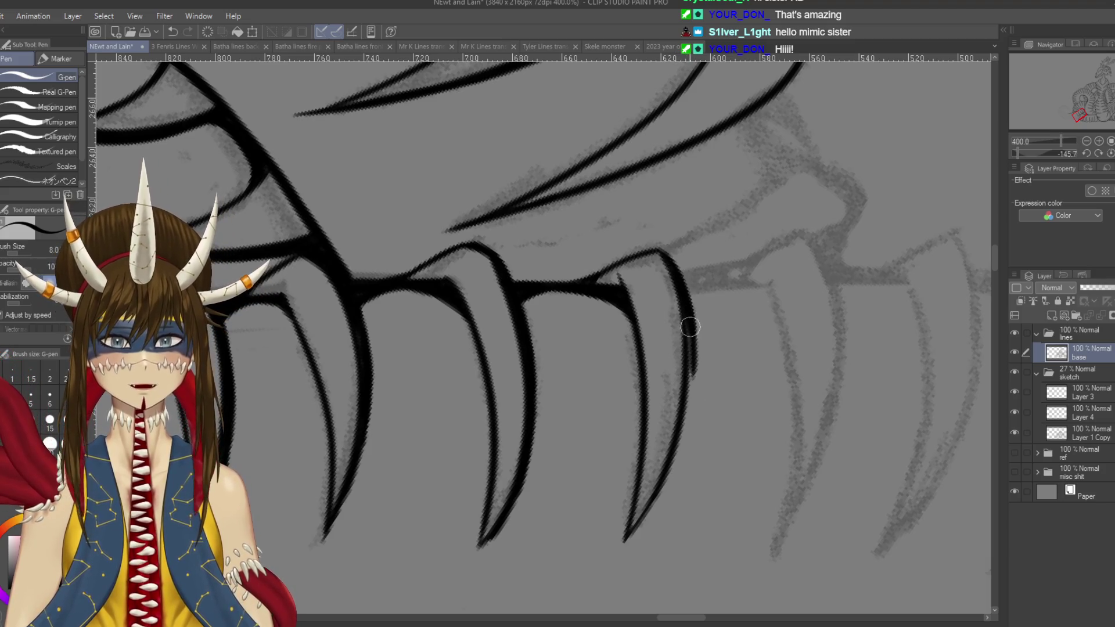
mouse_move(691, 326)
mouse_down()
mouse_move(668, 349)
mouse_move(670, 307)
mouse_up()
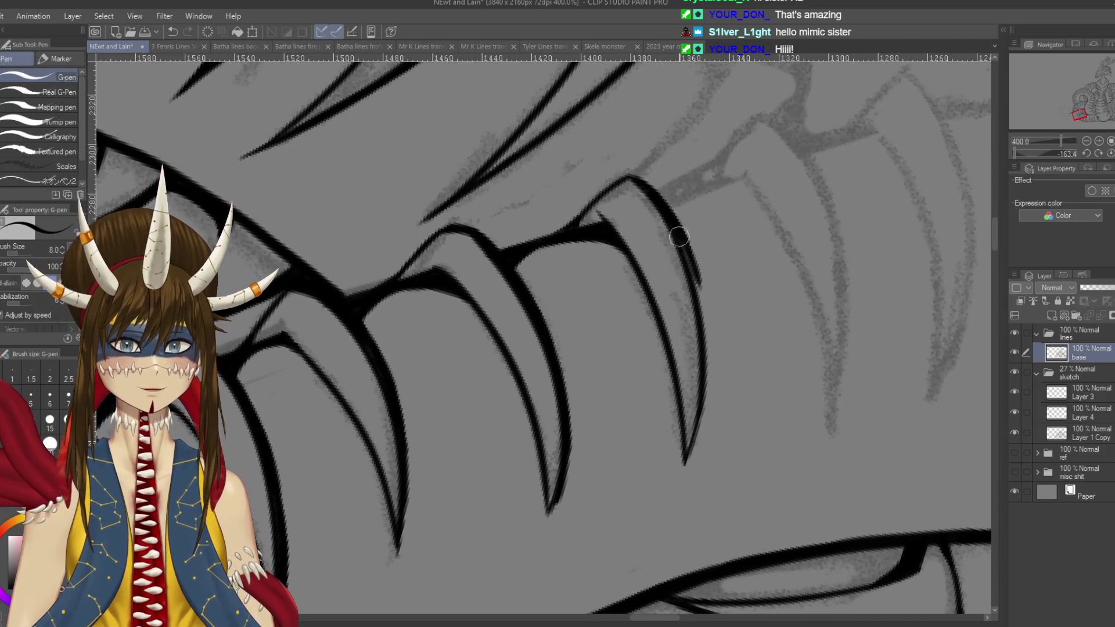
drag(682, 244, 699, 309)
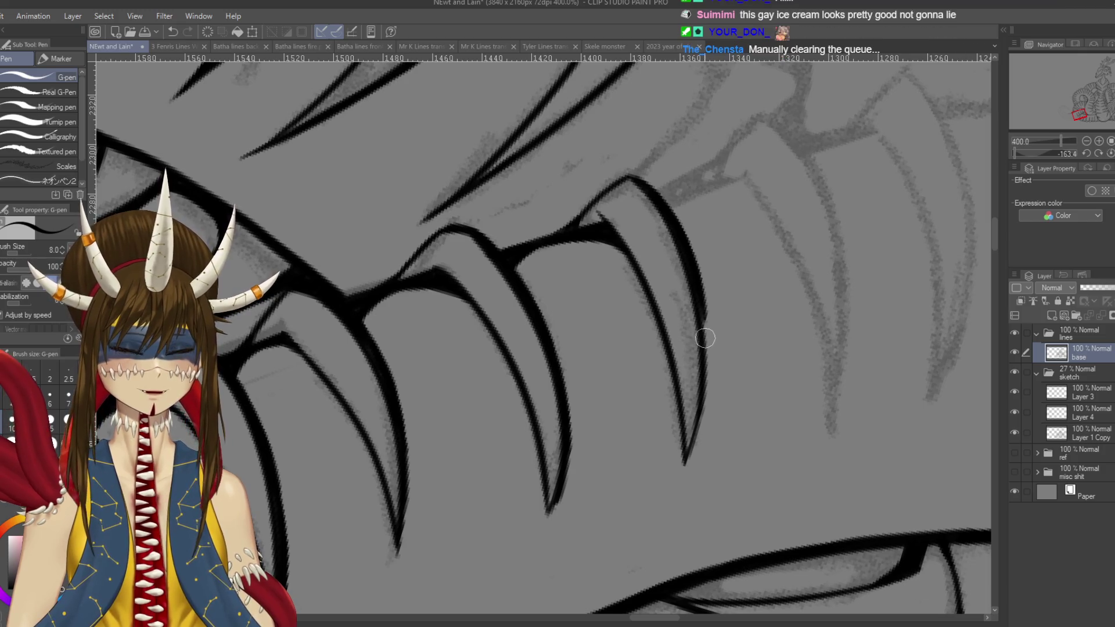
key(ctrl+s)
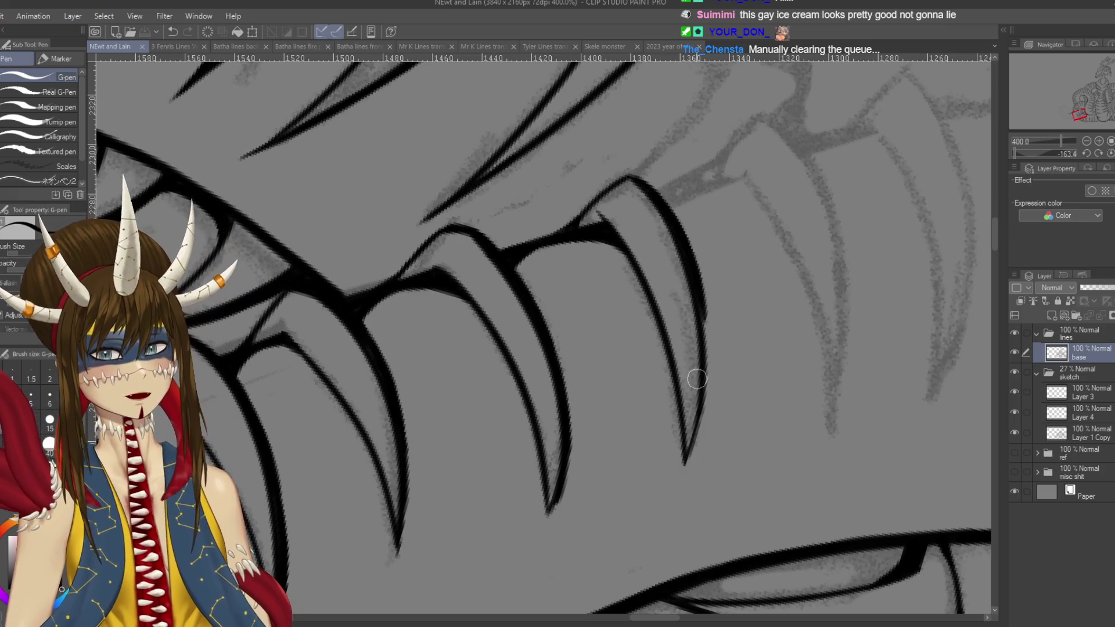
drag(695, 293, 705, 348)
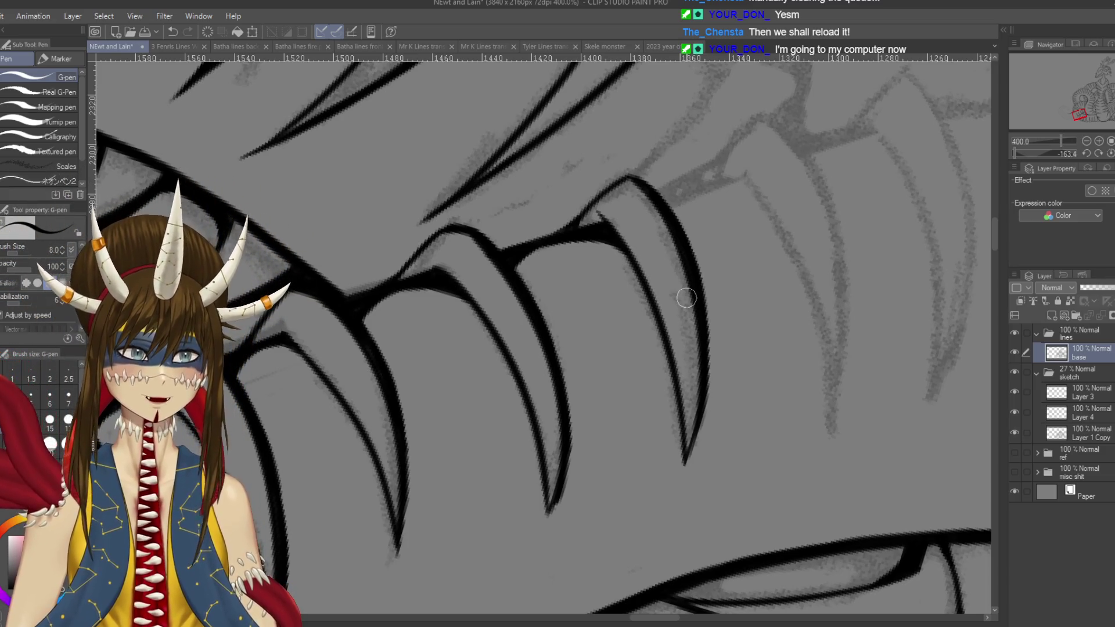
scroll(651, 230, up, 2)
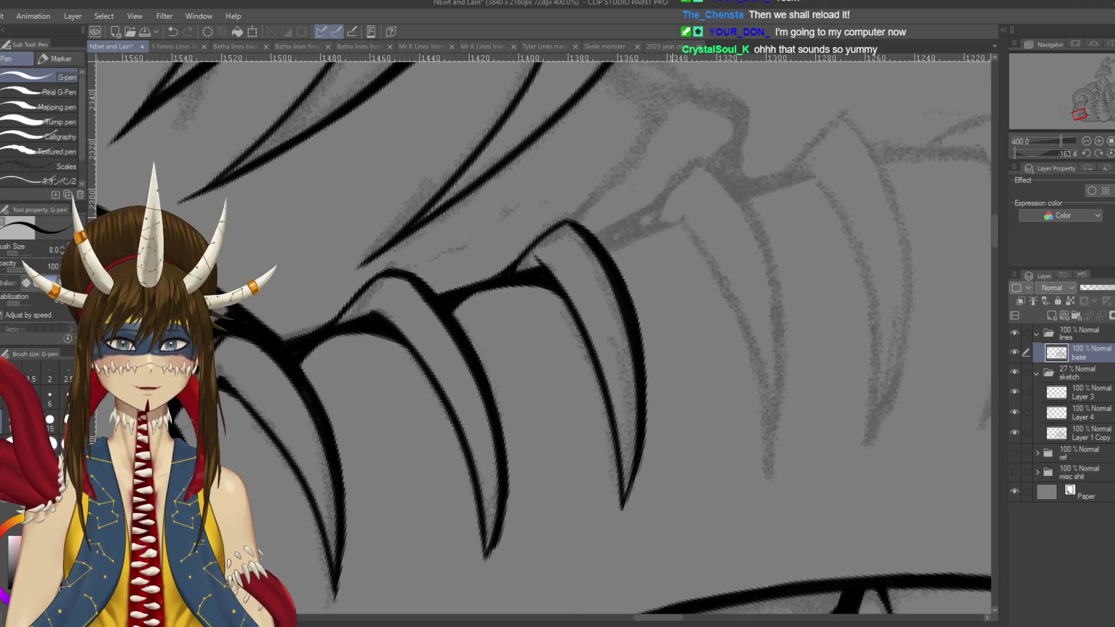
- Ink the new fang's full outer line to the right of the existing teeth
drag(651, 223, 708, 162)
key(ctrl+z)
mouse_move(649, 223)
mouse_down()
mouse_move(672, 187)
mouse_move(710, 163)
mouse_move(785, 435)
mouse_up()
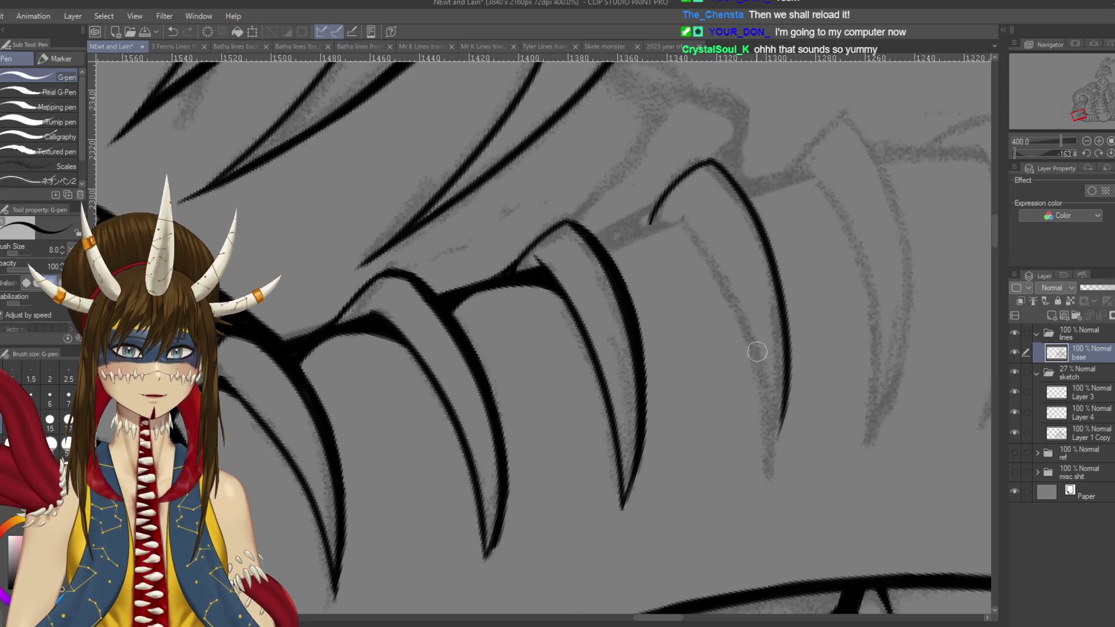
key(ctrl+z)
mouse_move(705, 161)
mouse_down()
mouse_move(777, 343)
mouse_move(772, 496)
mouse_up()
key(ctrl+z)
key(ctrl+z)
mouse_move(706, 164)
mouse_down()
mouse_move(776, 465)
mouse_move(772, 494)
mouse_up()
- Ink the fang's inner line ending lower, then save the drawing
drag(681, 218, 763, 499)
key(ctrl+z)
mouse_move(679, 217)
mouse_down()
mouse_move(761, 479)
mouse_move(697, 238)
mouse_move(778, 500)
mouse_up()
key(ctrl+z)
key(ctrl+z)
drag(677, 216, 780, 488)
key(ctrl+z)
mouse_move(678, 216)
mouse_down()
mouse_move(743, 314)
mouse_move(768, 513)
mouse_up()
key(ctrl+s)
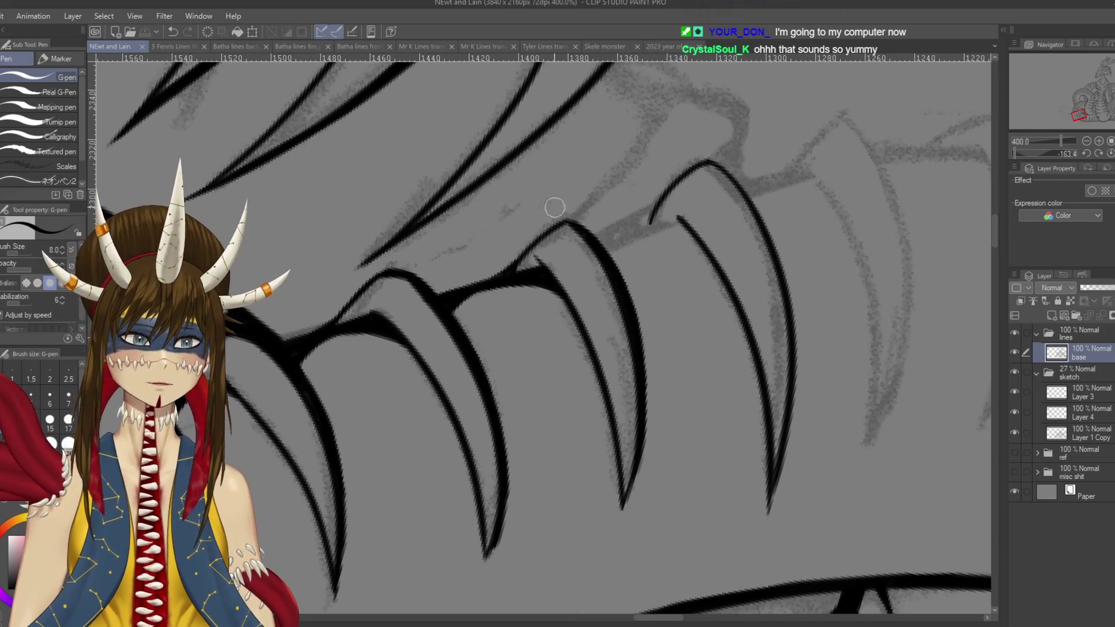
- Pan along the jaw below the teeth and undo a stray stroke near the tooth tip
drag(556, 368, 604, 263)
drag(533, 448, 579, 391)
key(ctrl+z)
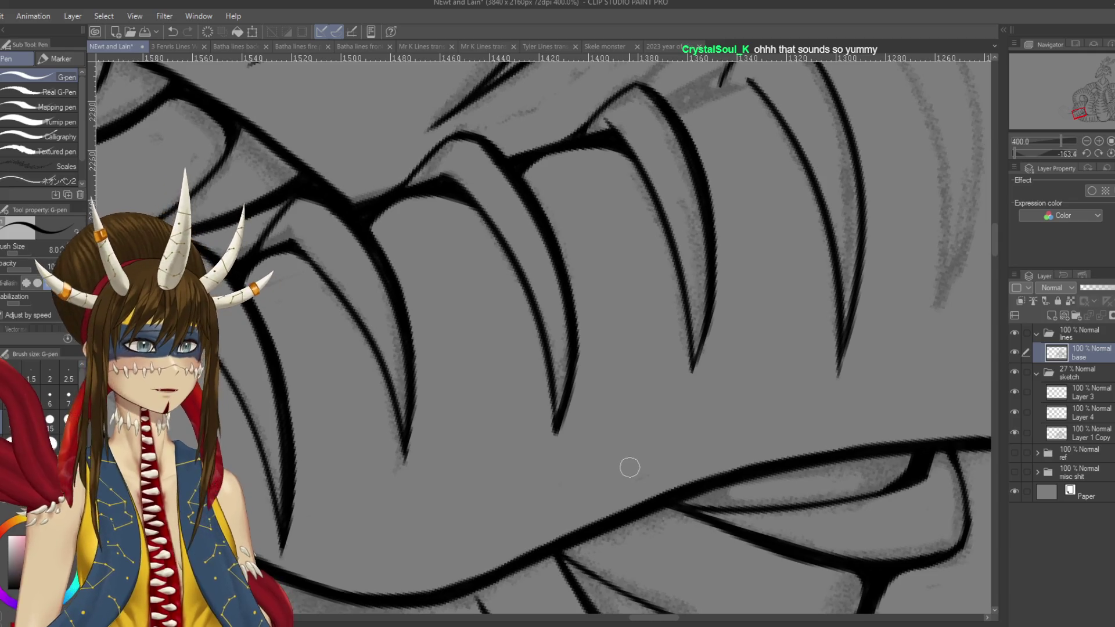
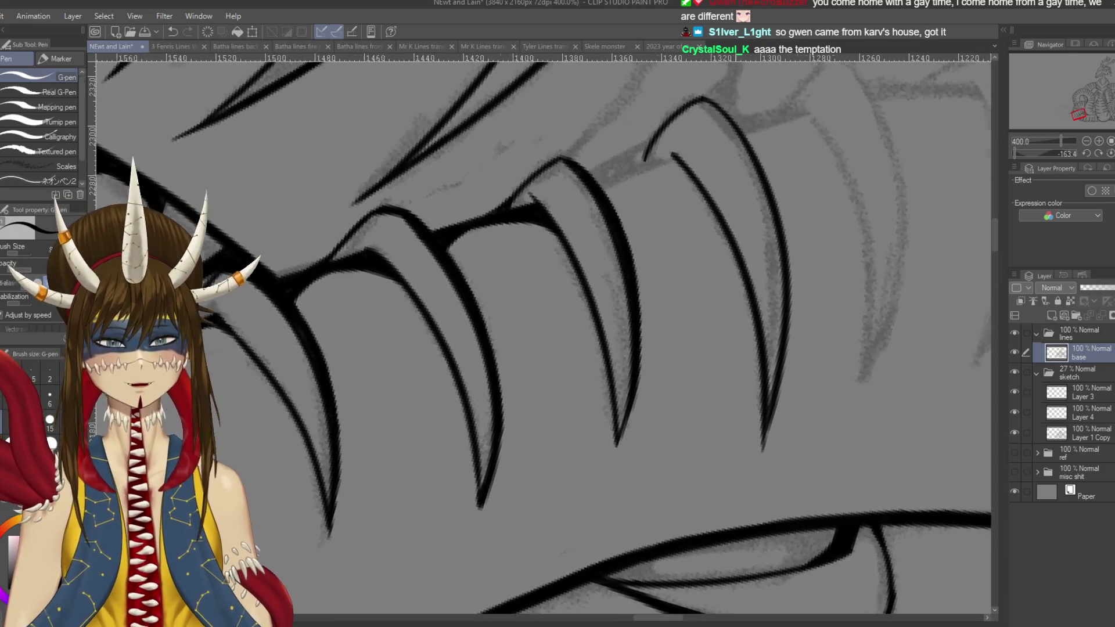
- Ink the rightmost spike's outer edge from its top down toward the tip, retrying until it sits right
drag(797, 175, 672, 294)
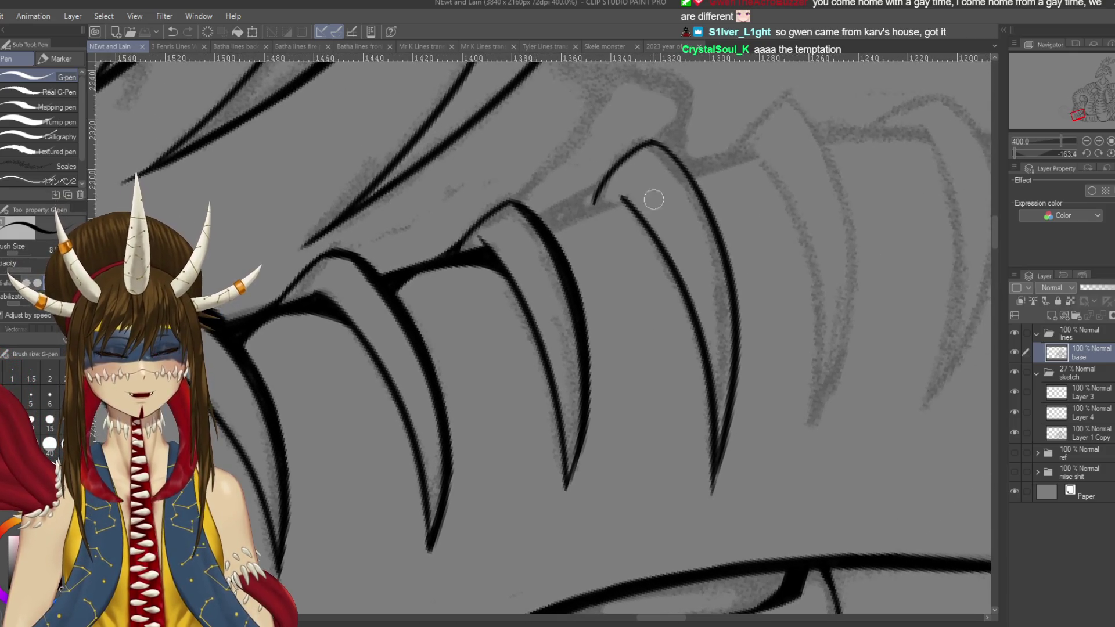
drag(651, 141, 705, 186)
key(ctrl+z)
drag(649, 139, 720, 203)
key(ctrl+z)
mouse_move(645, 137)
mouse_down()
mouse_move(719, 215)
mouse_move(737, 272)
mouse_up()
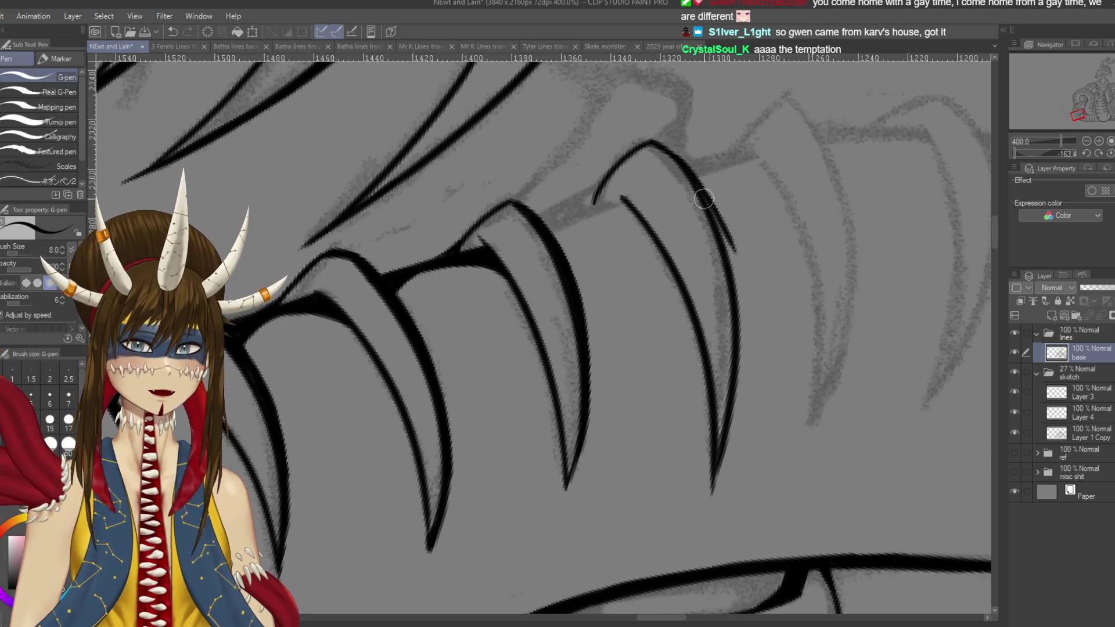
key(ctrl+z)
drag(650, 140, 738, 278)
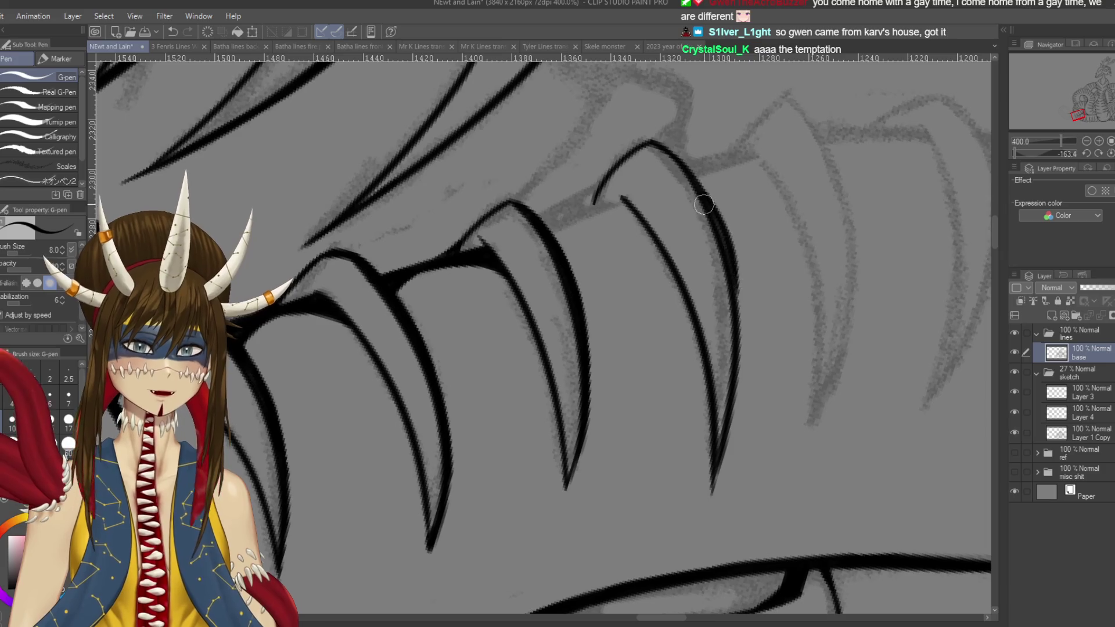
key(ctrl+z)
mouse_move(650, 141)
mouse_down()
mouse_move(705, 195)
mouse_move(741, 302)
mouse_move(738, 396)
mouse_up()
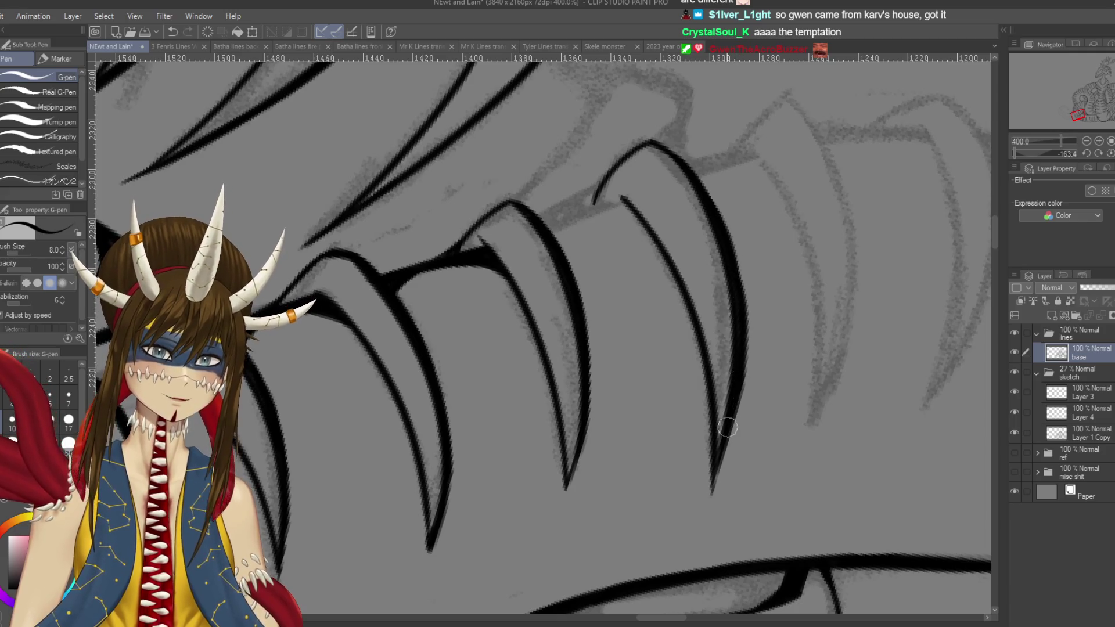
- Save, then carry the spike's right edge down to its pointed tip with darker strokes
key(ctrl+s)
scroll(735, 371, down, 2)
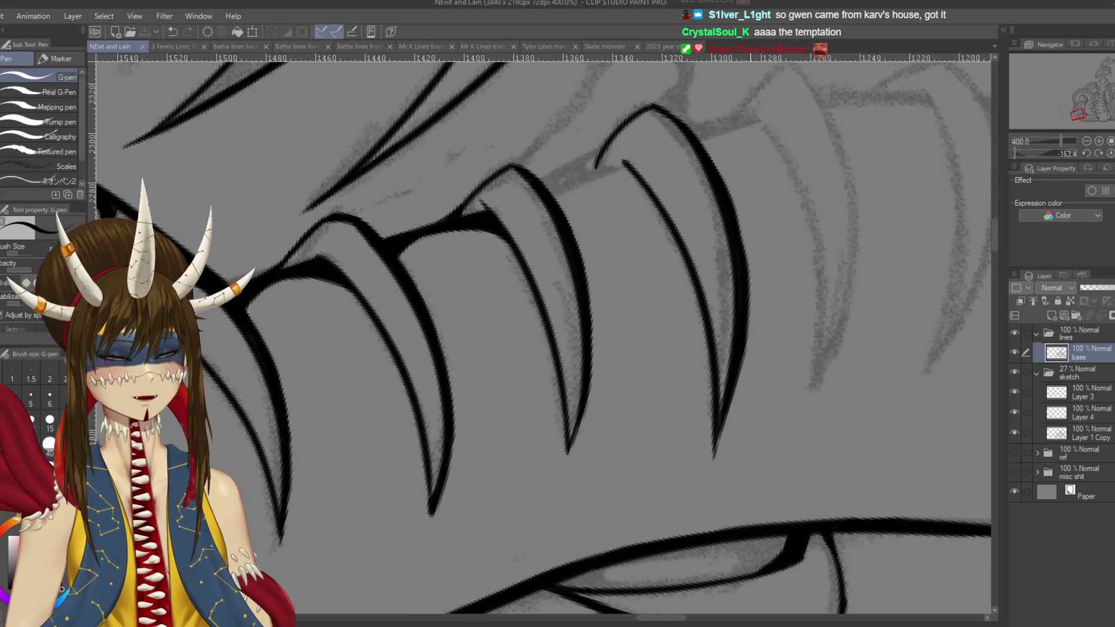
scroll(732, 360, up, 1)
drag(737, 348, 710, 467)
key(ctrl+z)
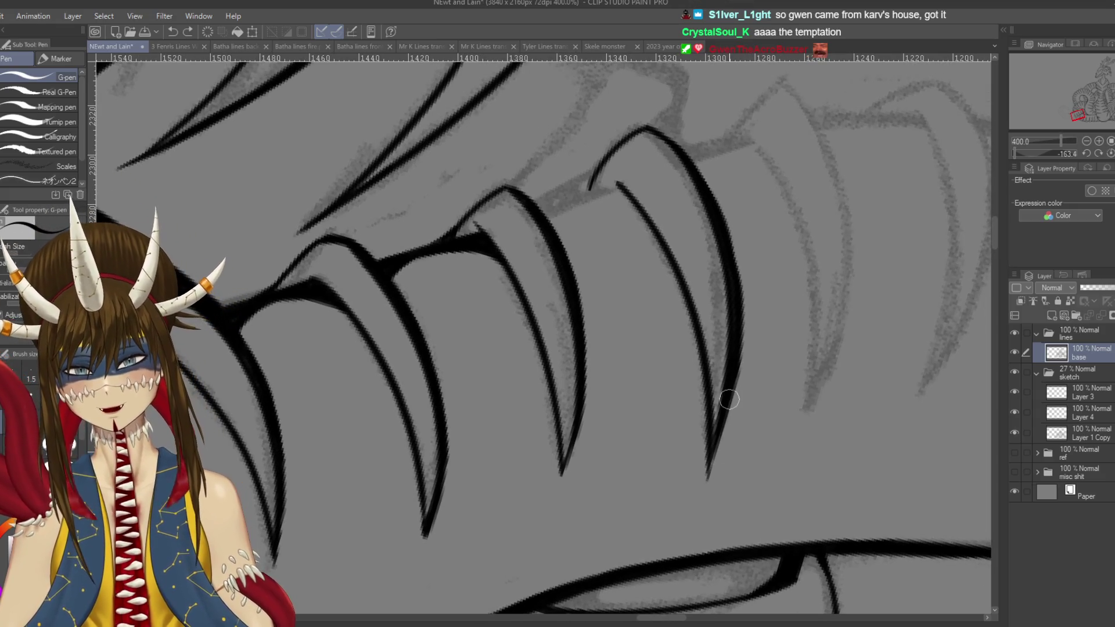
drag(738, 378, 707, 485)
key(ctrl+z)
drag(742, 371, 708, 481)
drag(717, 439, 710, 492)
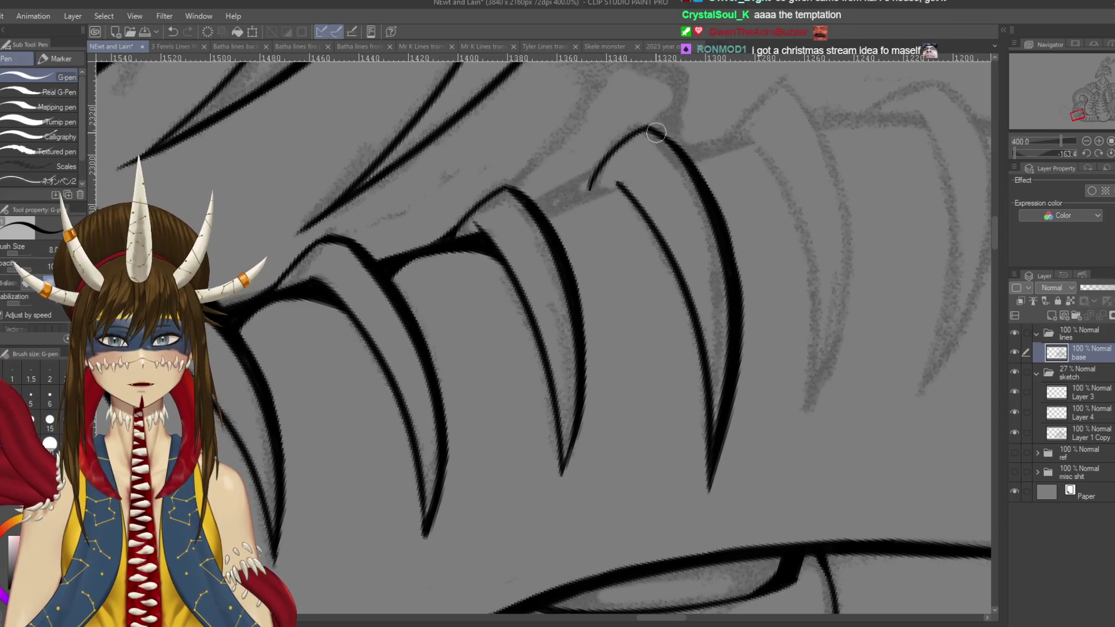
- Restroke and thicken the upper and middle parts of the spike's right edge
drag(681, 153, 743, 278)
drag(713, 212, 751, 321)
key(ctrl+z)
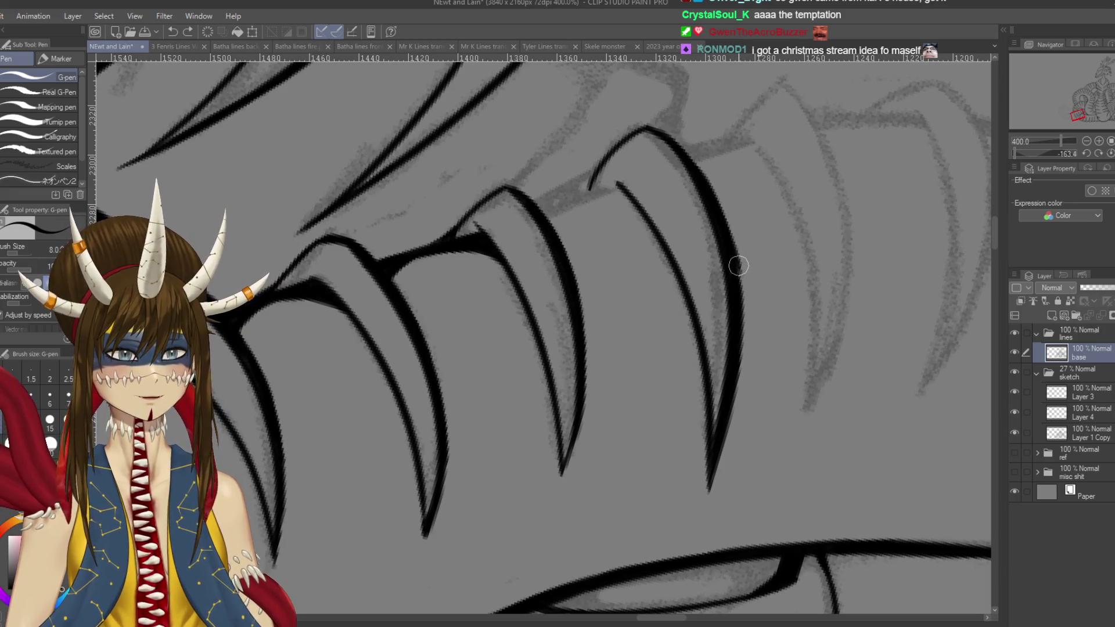
key(ctrl+y)
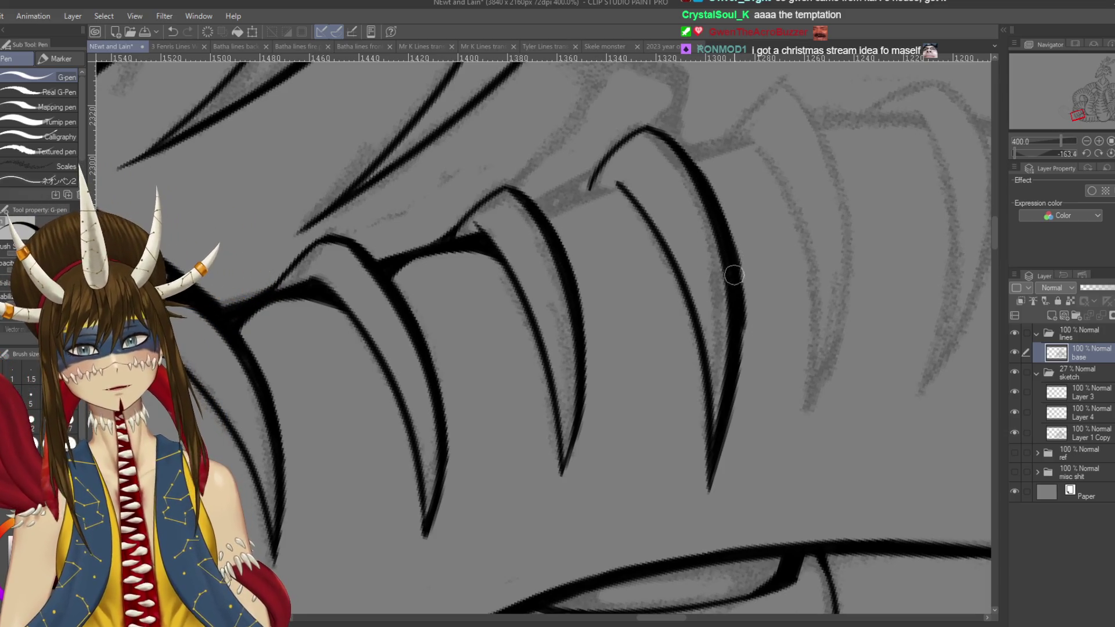
drag(733, 256, 736, 354)
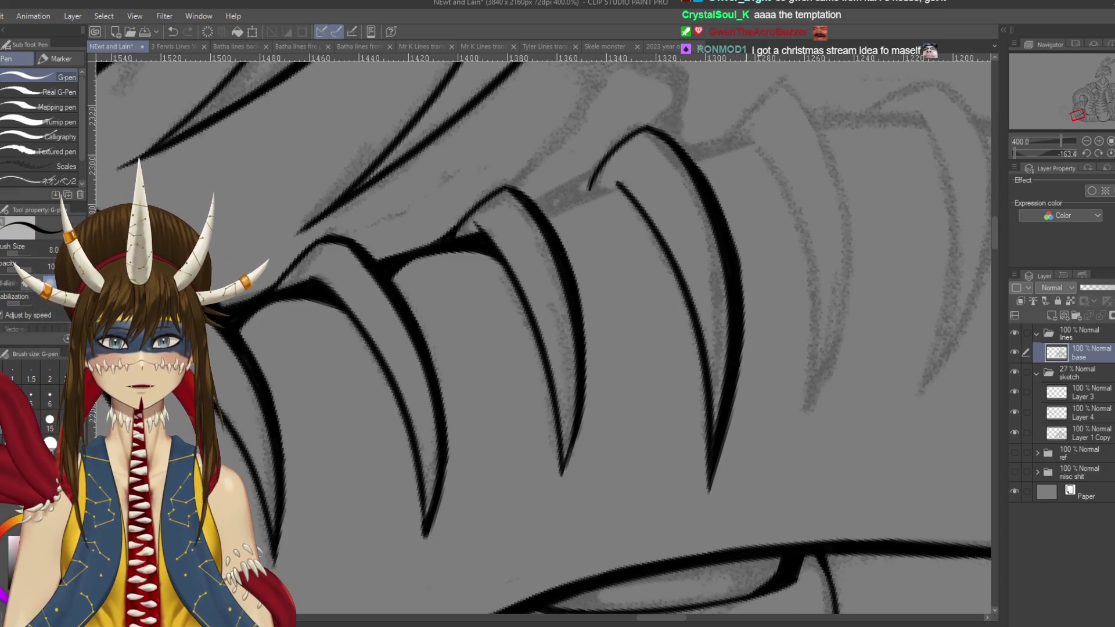
drag(507, 304, 558, 383)
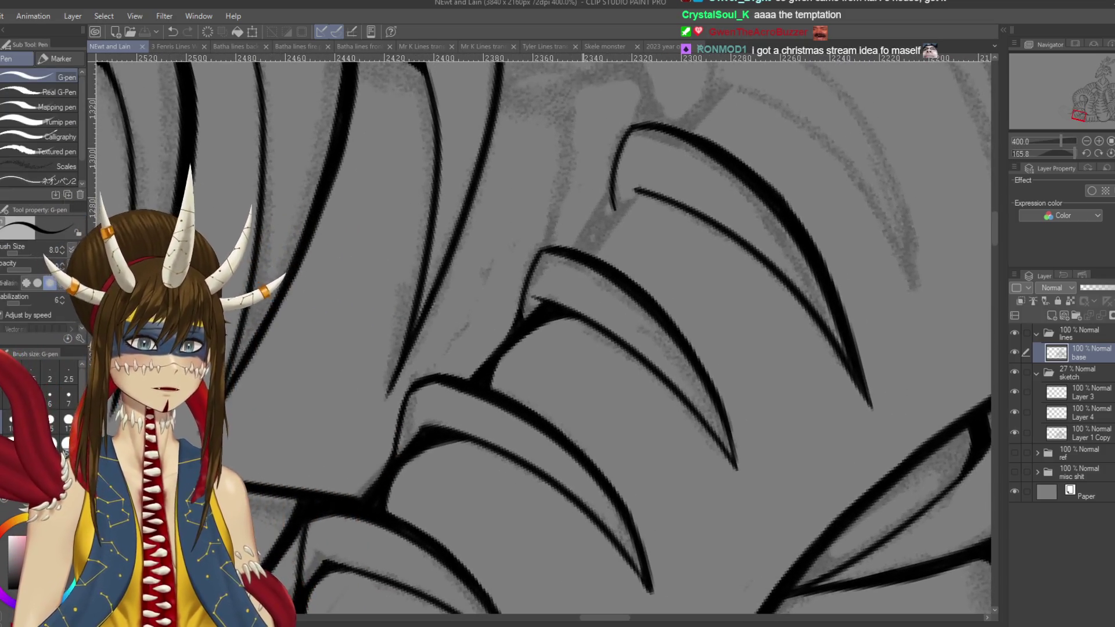
- After discarding thin test strokes, ink a thick line from the top plate's left end to the plate below
drag(589, 244, 633, 262)
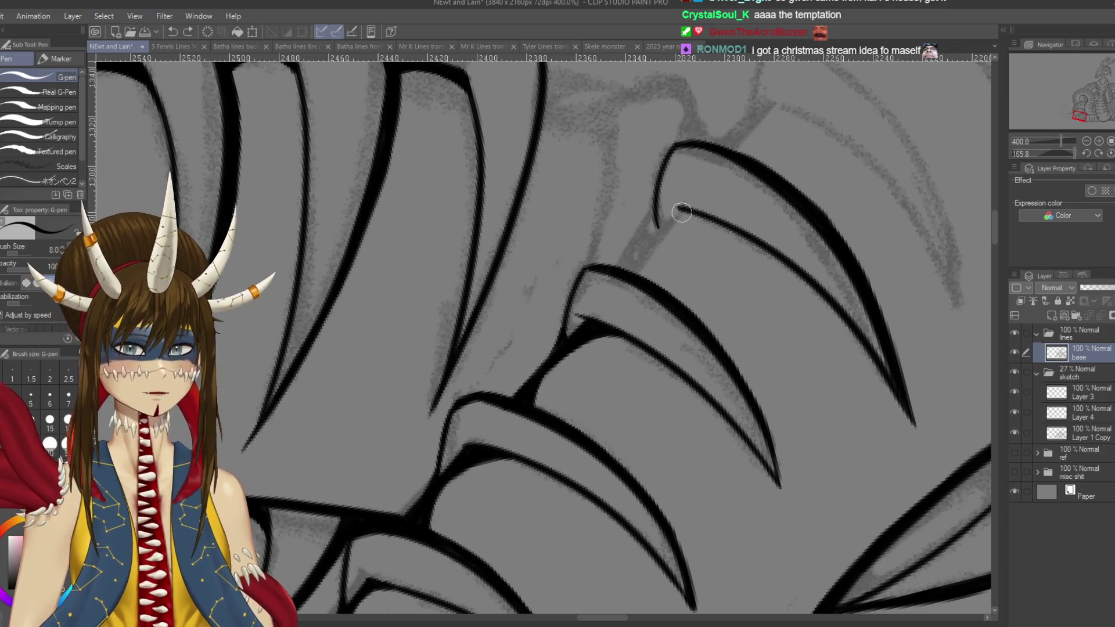
drag(679, 209, 635, 270)
mouse_move(678, 206)
mouse_down()
mouse_move(706, 221)
mouse_move(650, 267)
mouse_move(649, 282)
mouse_up()
key(ctrl+z)
key(ctrl+z)
drag(670, 241, 644, 282)
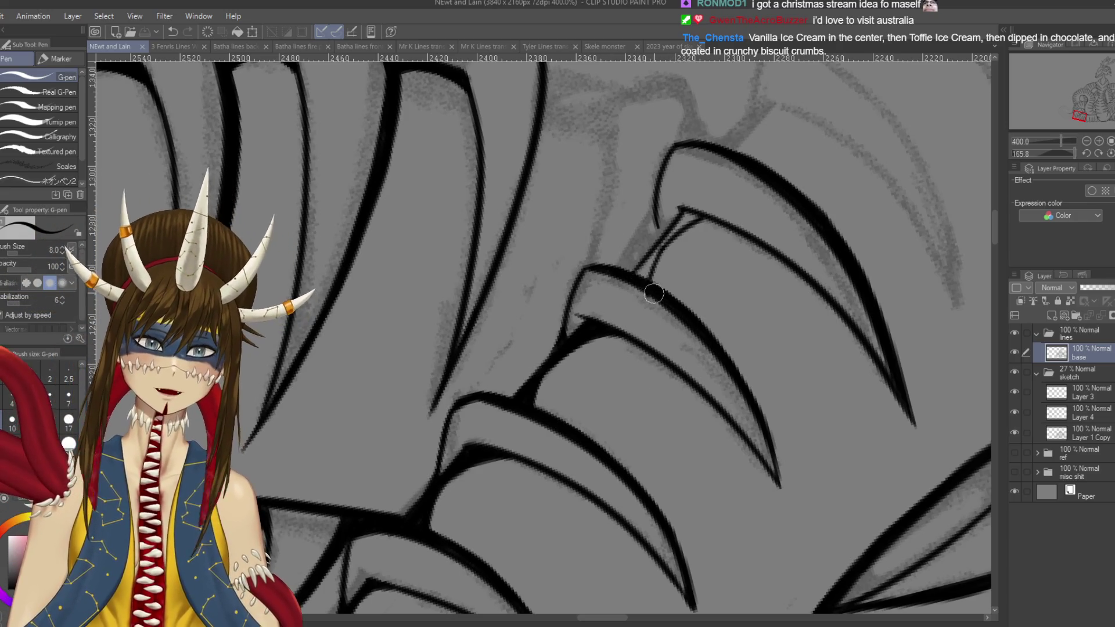
key(ctrl+z)
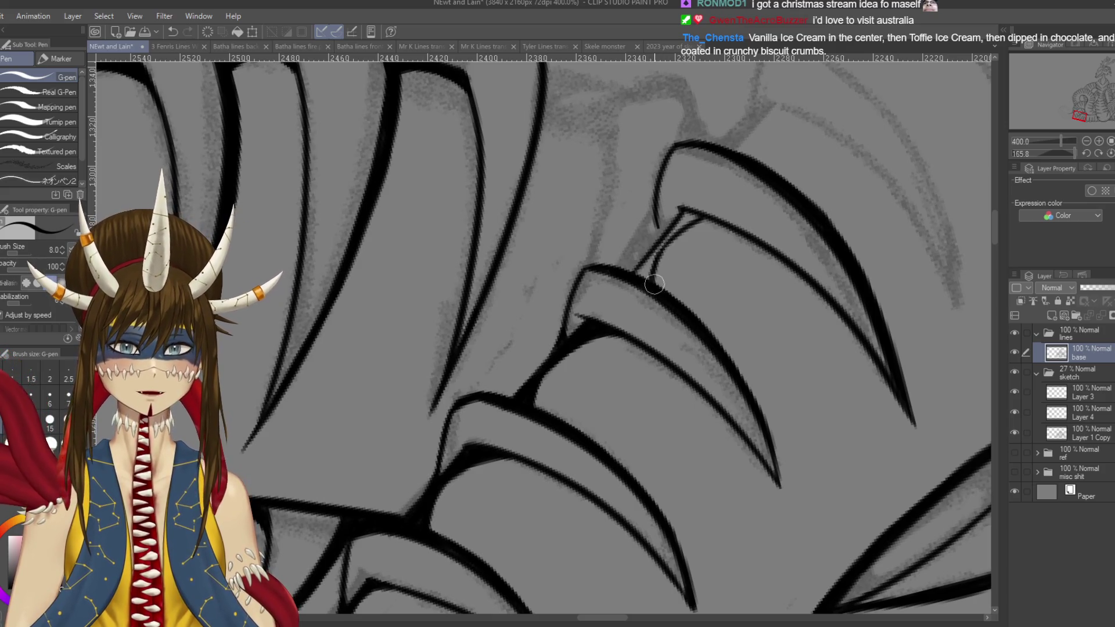
mouse_move(634, 271)
mouse_down()
mouse_move(687, 217)
mouse_move(659, 226)
mouse_move(656, 259)
mouse_up()
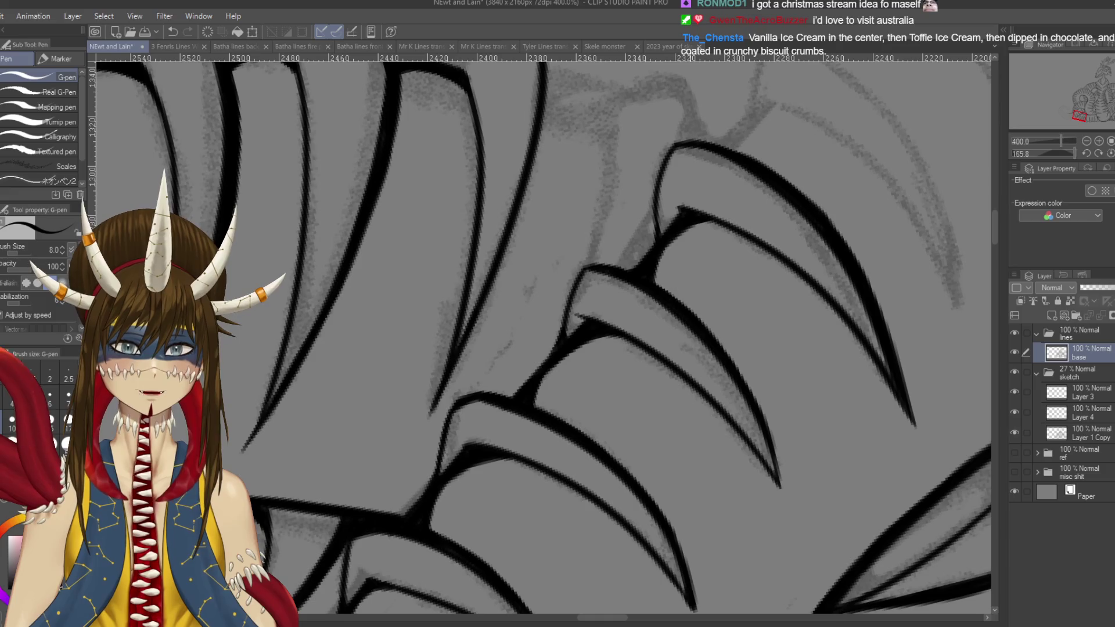
key(shift+space)
mouse_move(647, 331)
mouse_down()
mouse_move(627, 418)
mouse_move(778, 326)
mouse_up()
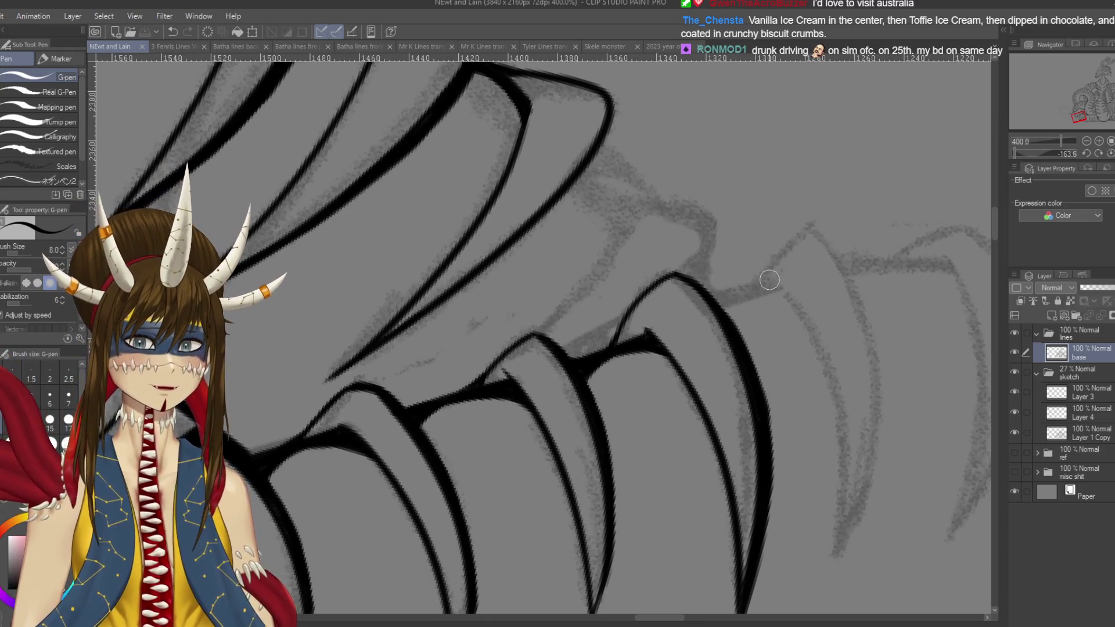
- Ink the new right-end spike's outer curve and inner line down to its point
drag(760, 287, 807, 237)
key(ctrl+z)
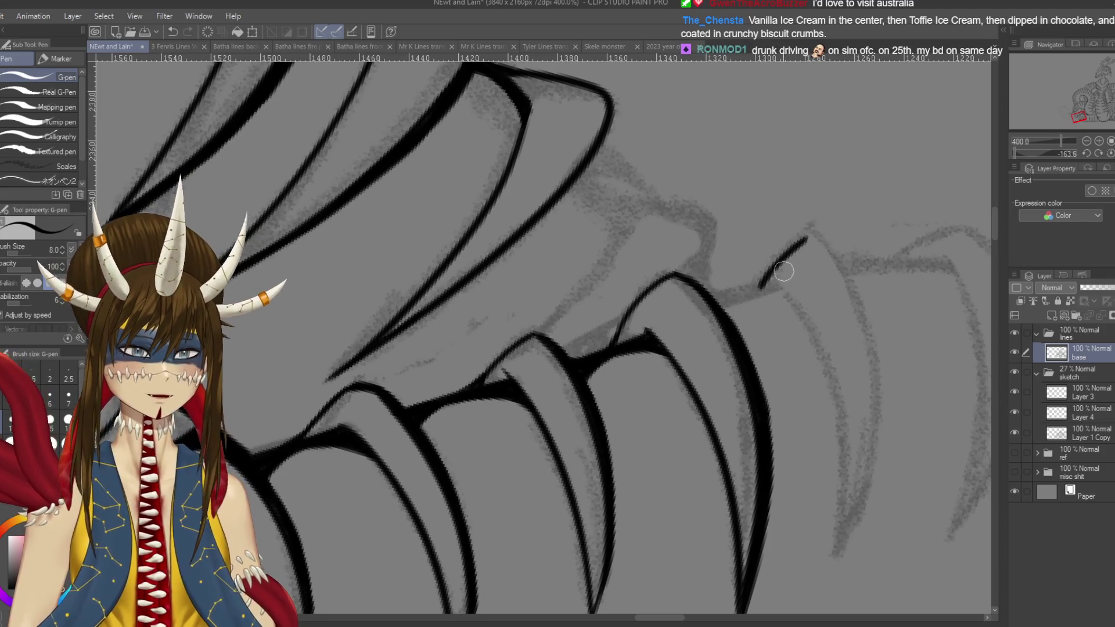
mouse_move(760, 287)
mouse_down()
mouse_move(822, 237)
mouse_move(742, 175)
mouse_move(772, 302)
mouse_move(740, 488)
mouse_up()
drag(679, 211, 742, 488)
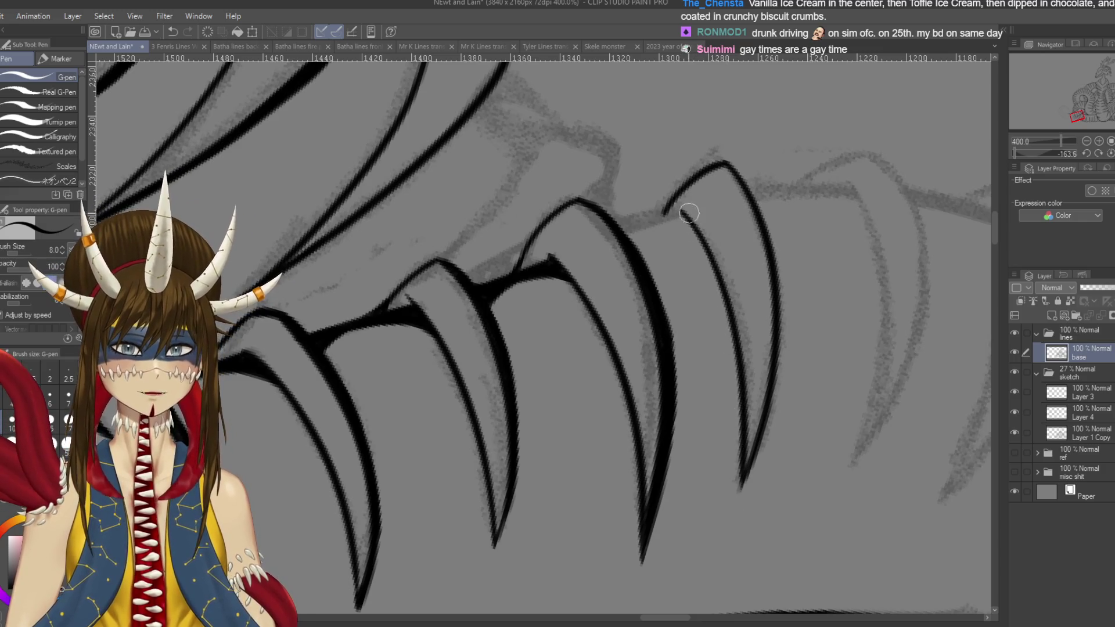
key(r)
drag(638, 200, 624, 233)
key(p)
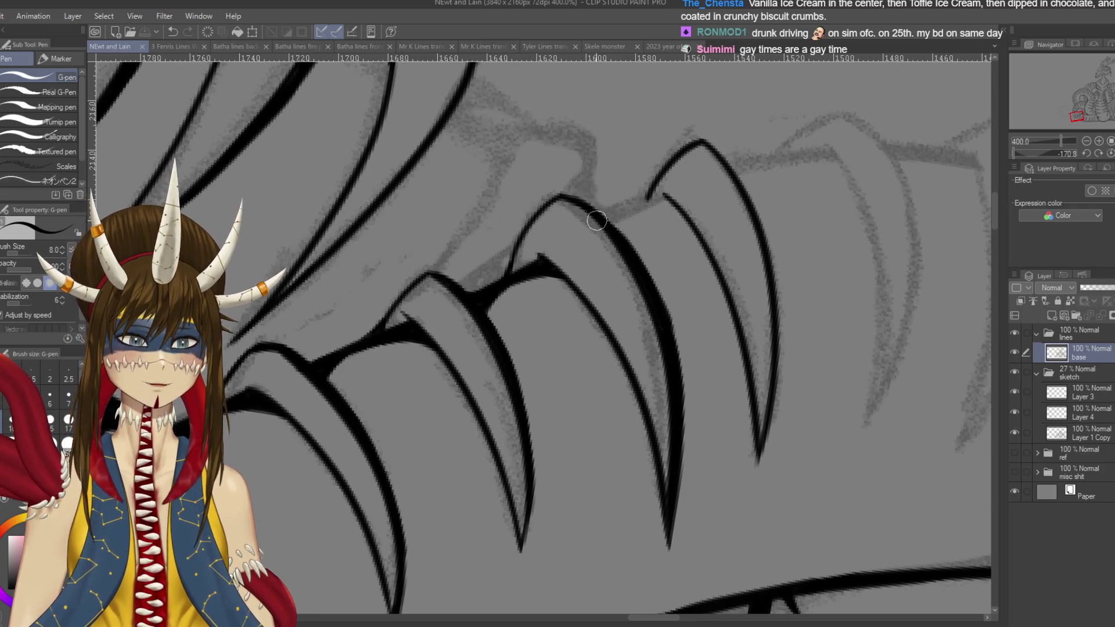
key(r)
drag(597, 221, 563, 267)
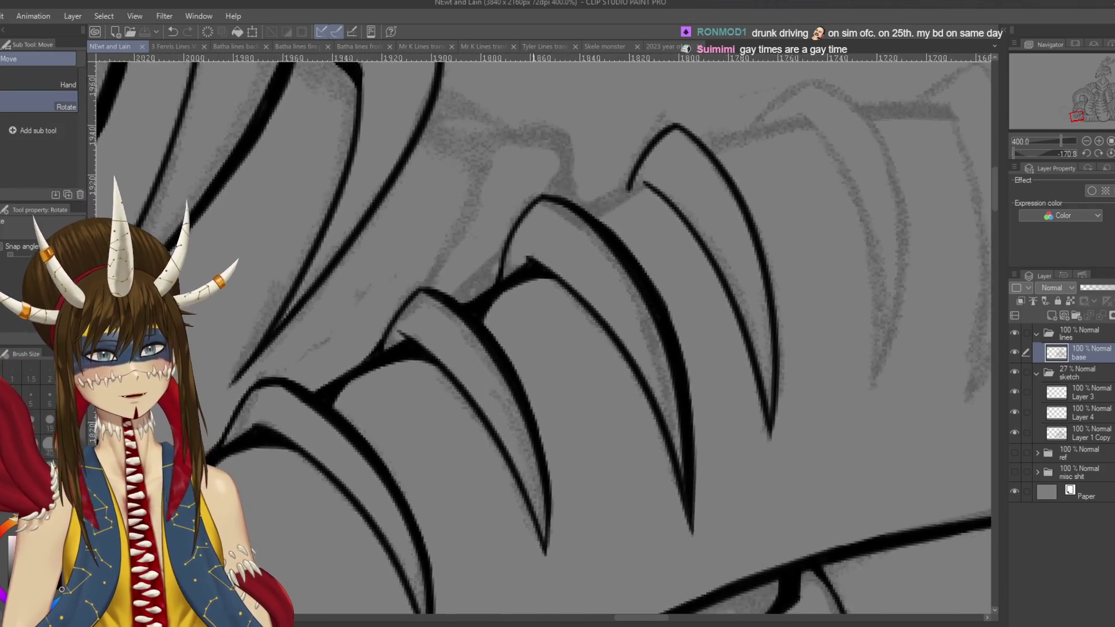
- Remove a stray dot and draw the stroke from the top plate's upper corner to the line below
key(p)
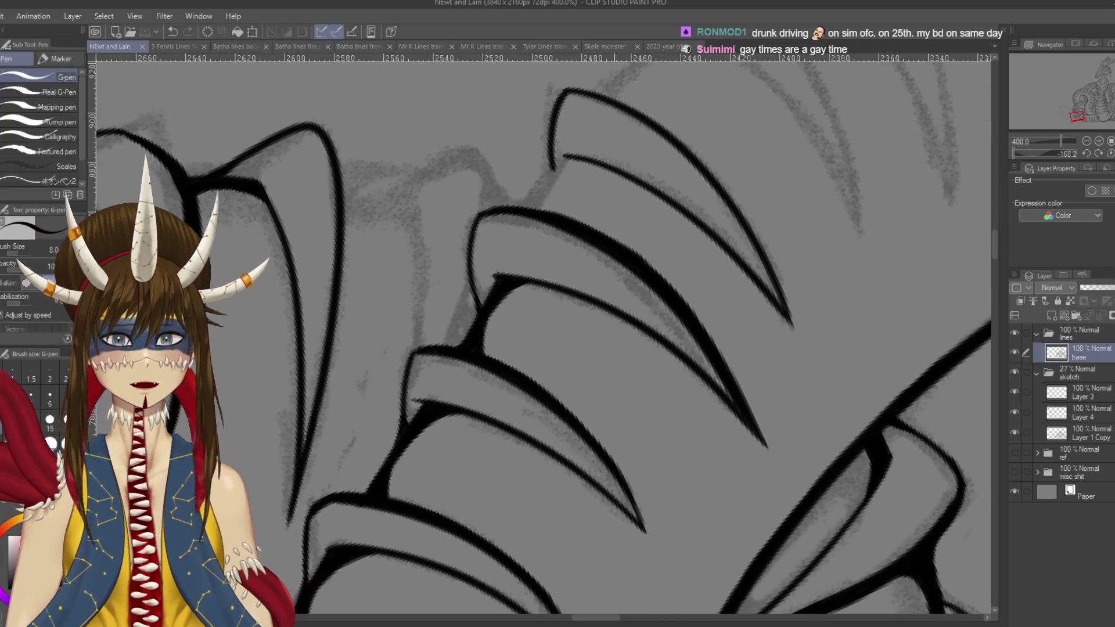
drag(542, 155, 600, 195)
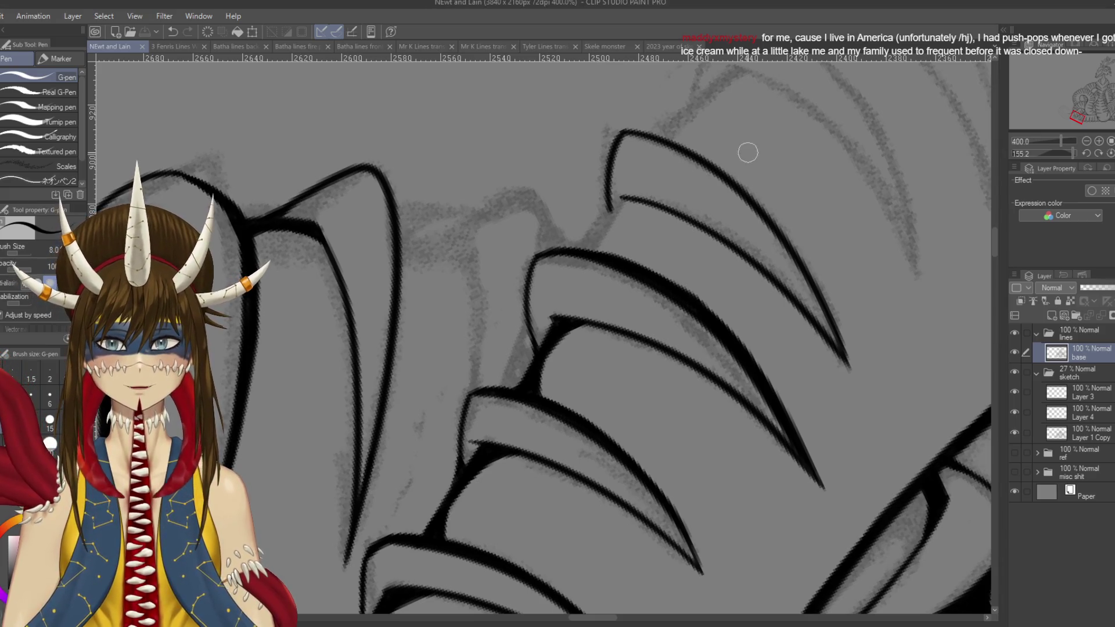
click(678, 247)
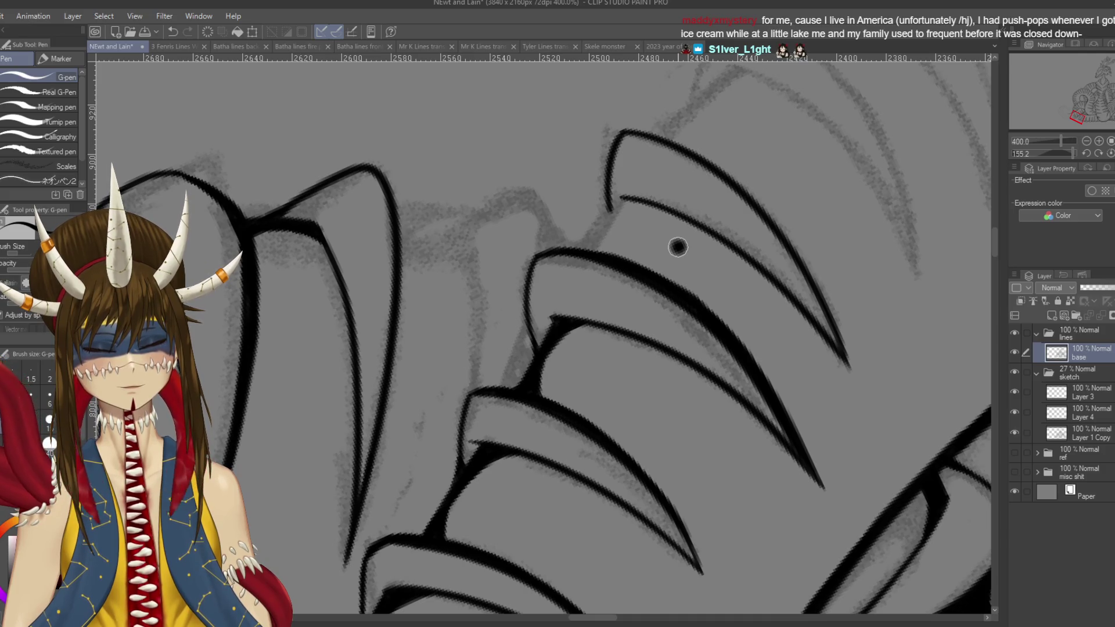
key(ctrl+z)
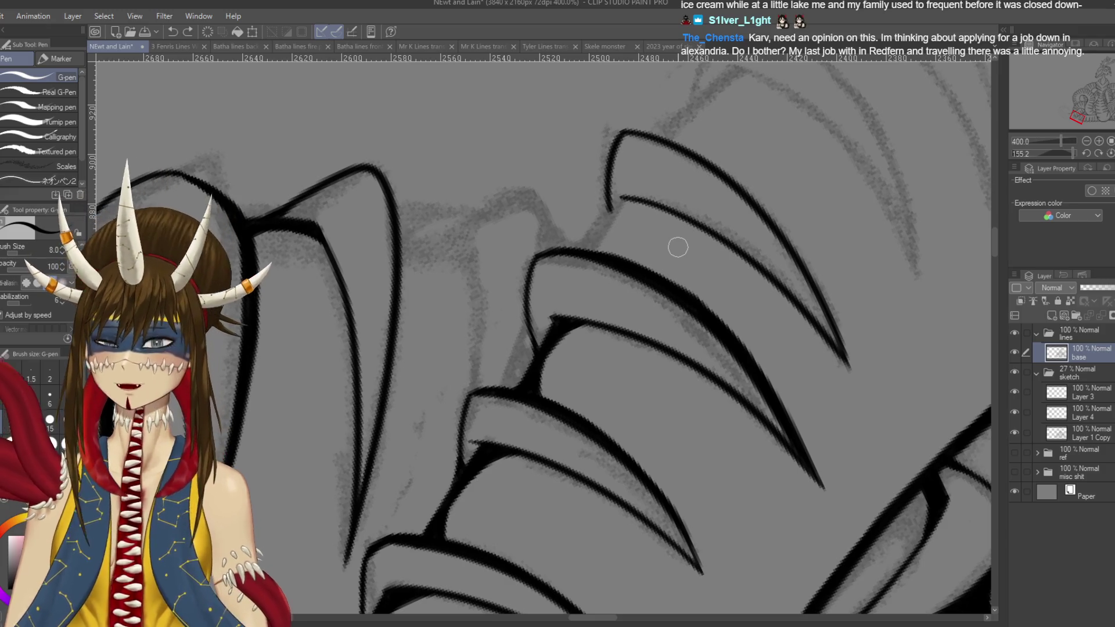
drag(607, 190, 614, 214)
key(ctrl+z)
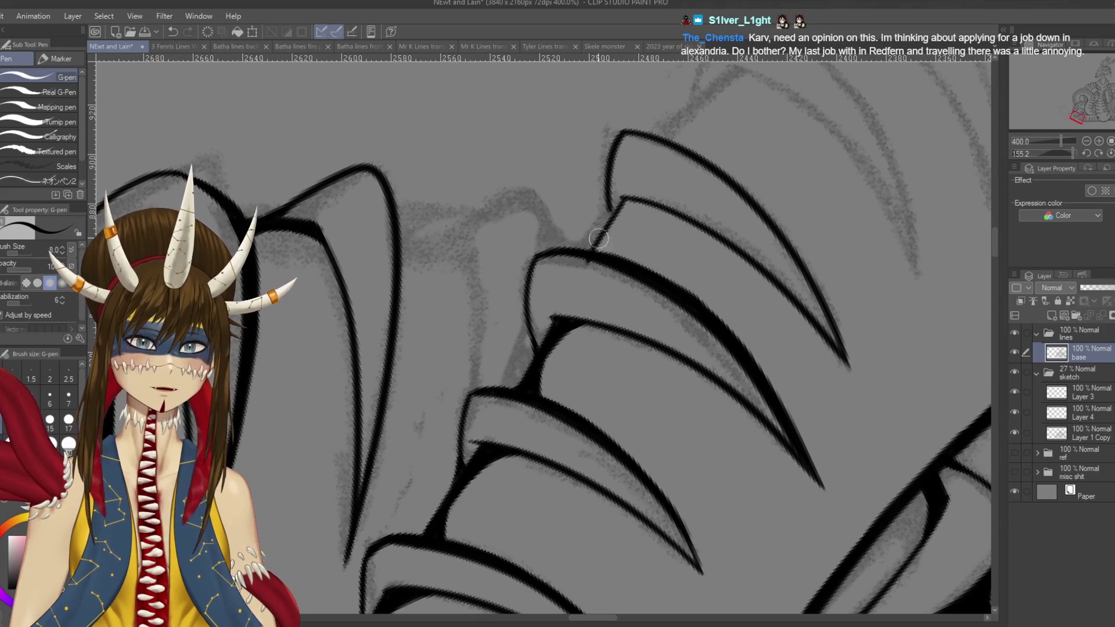
mouse_move(623, 199)
mouse_down()
mouse_move(601, 256)
mouse_move(624, 203)
mouse_move(581, 261)
mouse_move(465, 348)
mouse_up()
drag(590, 279, 592, 267)
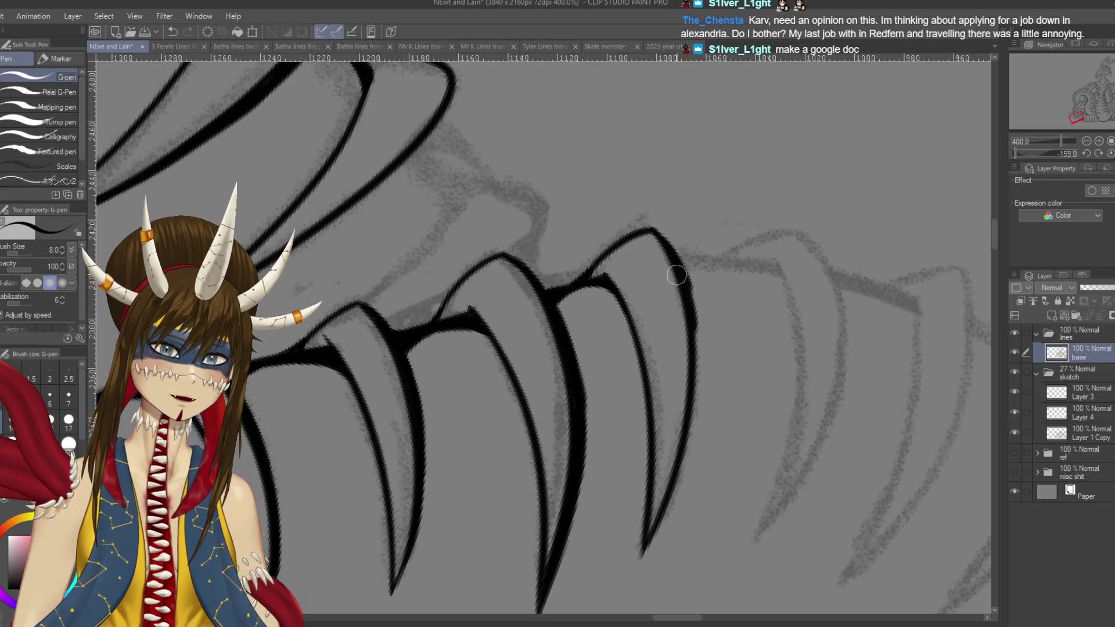
- Ink the spike's right contour and save the drawing
mouse_move(726, 417)
mouse_down()
mouse_move(743, 347)
mouse_move(707, 272)
mouse_up()
key(ctrl+s)
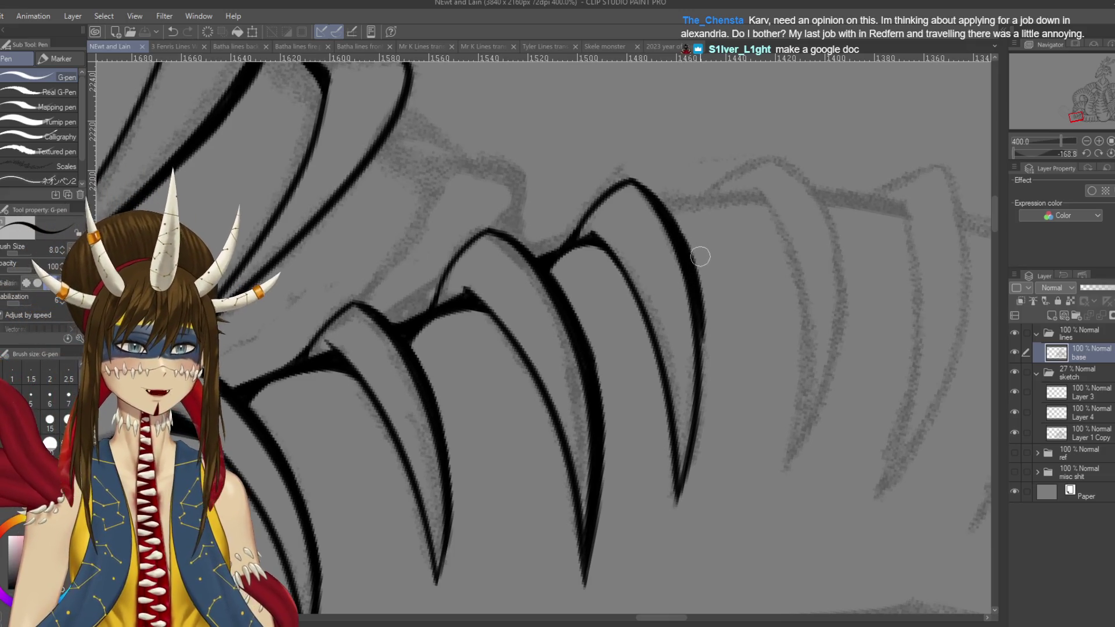
mouse_move(677, 224)
mouse_down()
mouse_move(697, 286)
mouse_move(702, 410)
mouse_up()
key(ctrl+z)
mouse_move(696, 299)
mouse_down()
mouse_move(684, 452)
mouse_move(704, 395)
mouse_move(674, 511)
mouse_up()
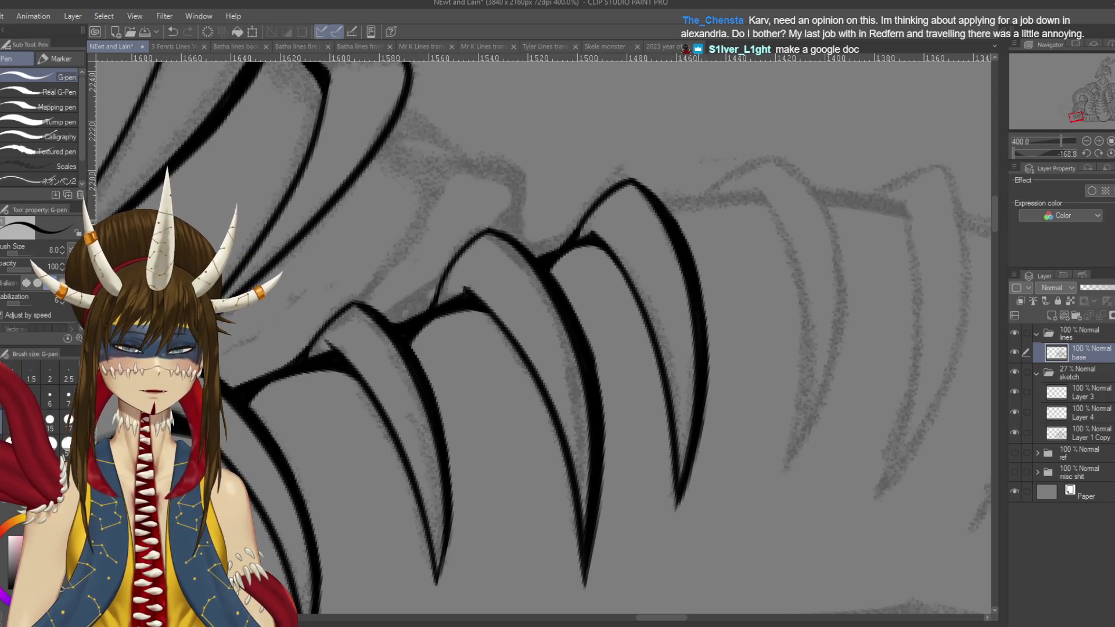
key(ctrl+s)
scroll(543, 334, left, 3)
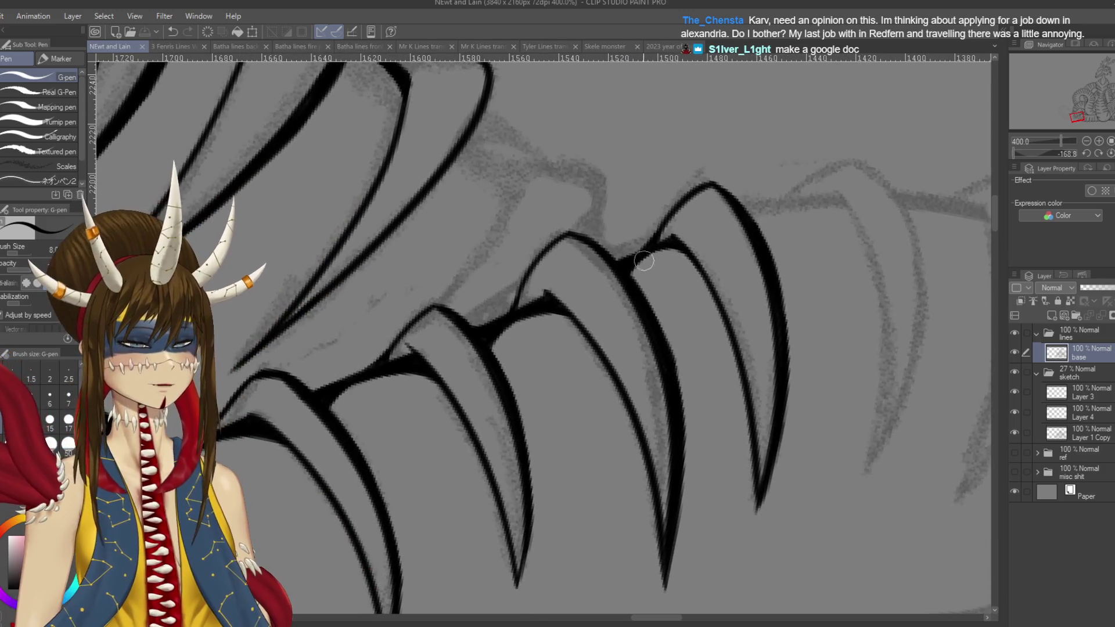
- Ink the plate base joining upward and a thin line along the plate's top edge
mouse_move(621, 287)
mouse_down()
mouse_move(654, 252)
mouse_move(691, 255)
mouse_move(680, 247)
mouse_move(697, 270)
mouse_up()
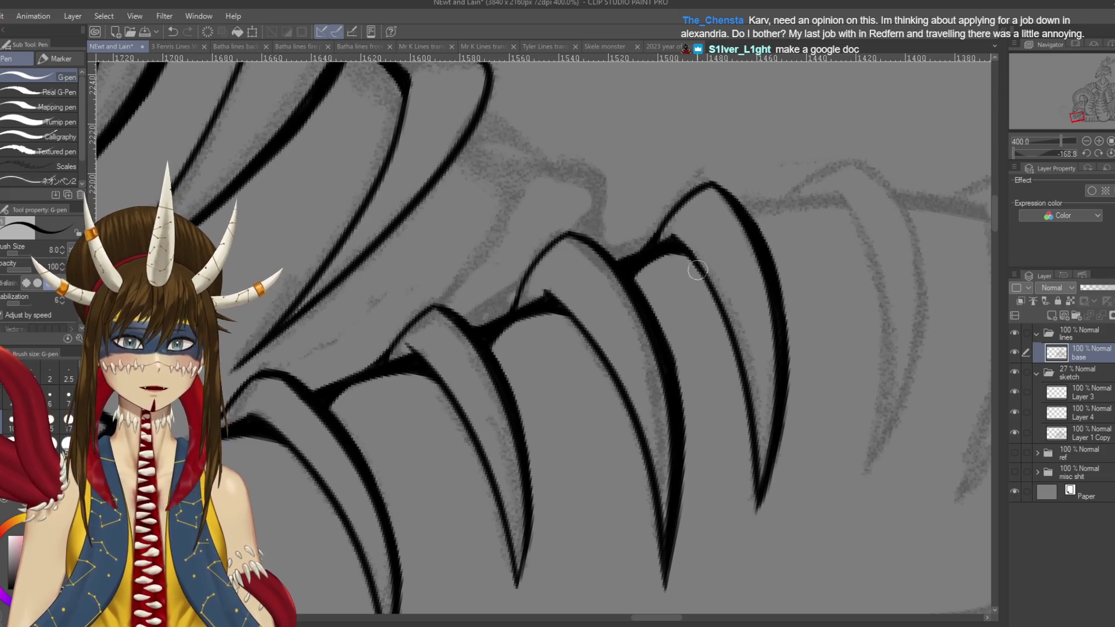
scroll(540, 334, right, 5)
drag(634, 216, 707, 186)
key(ctrl+z)
drag(634, 217, 717, 187)
key(ctrl+z)
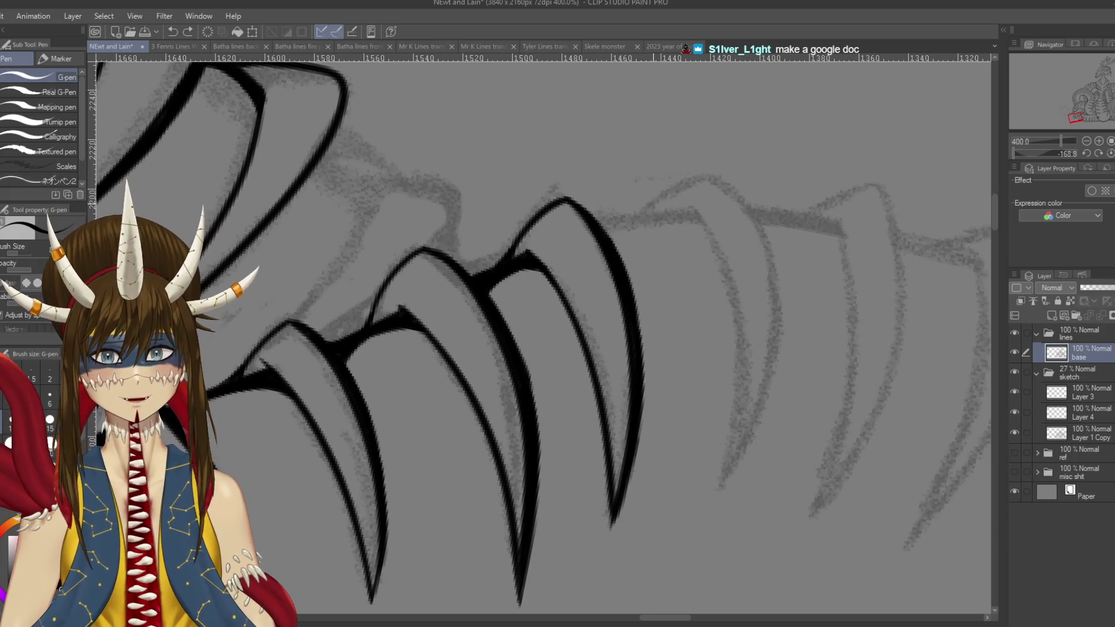
drag(639, 217, 723, 183)
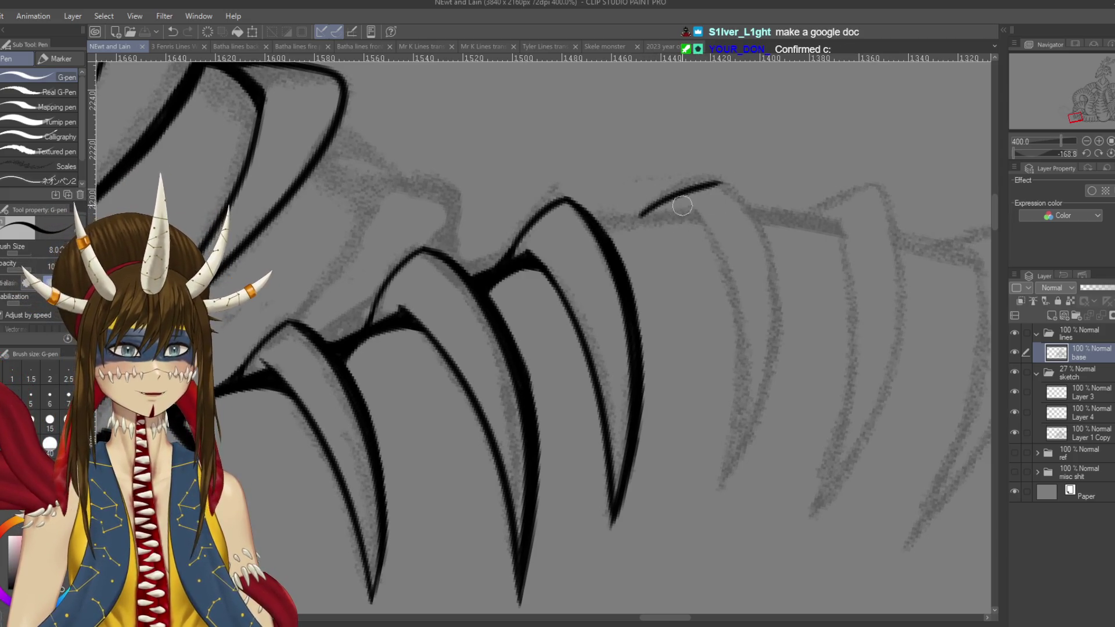
key(ctrl+z)
- Ink the next plate's long outer outline to its tip plus a short inner line, then save
mouse_move(639, 215)
mouse_down()
mouse_move(720, 181)
mouse_move(746, 461)
mouse_move(731, 491)
mouse_up()
key(ctrl+z)
mouse_move(713, 181)
mouse_down()
mouse_move(767, 256)
mouse_move(729, 488)
mouse_up()
mouse_move(685, 209)
mouse_down()
mouse_move(705, 235)
mouse_move(740, 489)
mouse_up()
key(ctrl+z)
drag(685, 205, 739, 498)
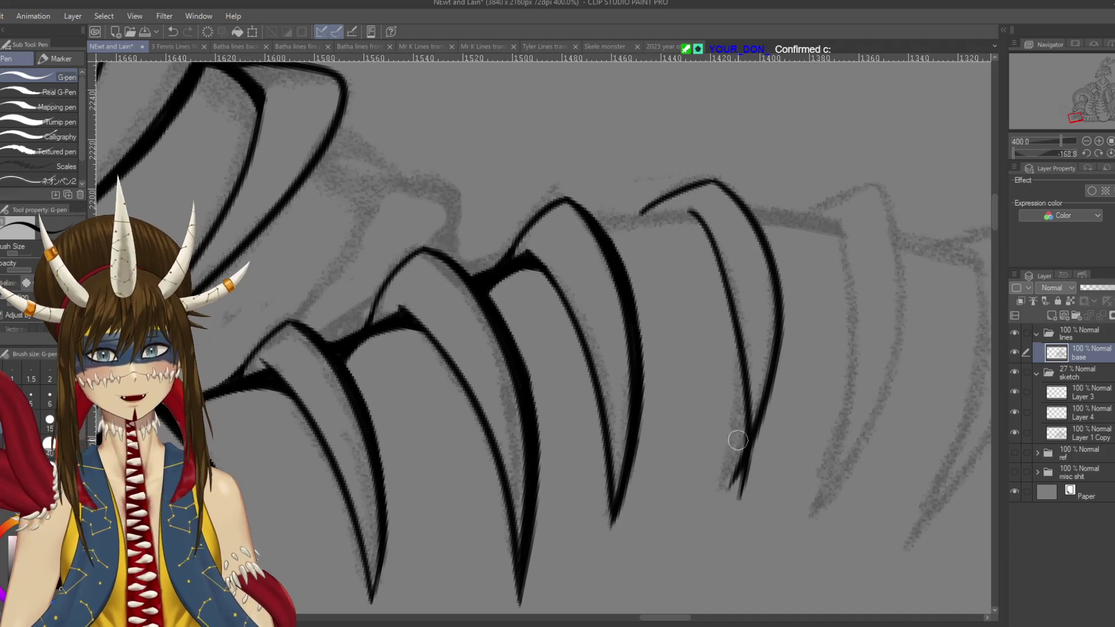
key(ctrl+z)
drag(686, 204, 712, 511)
key(ctrl+z)
mouse_move(690, 205)
mouse_down()
mouse_move(729, 289)
mouse_move(735, 465)
mouse_move(718, 506)
mouse_up()
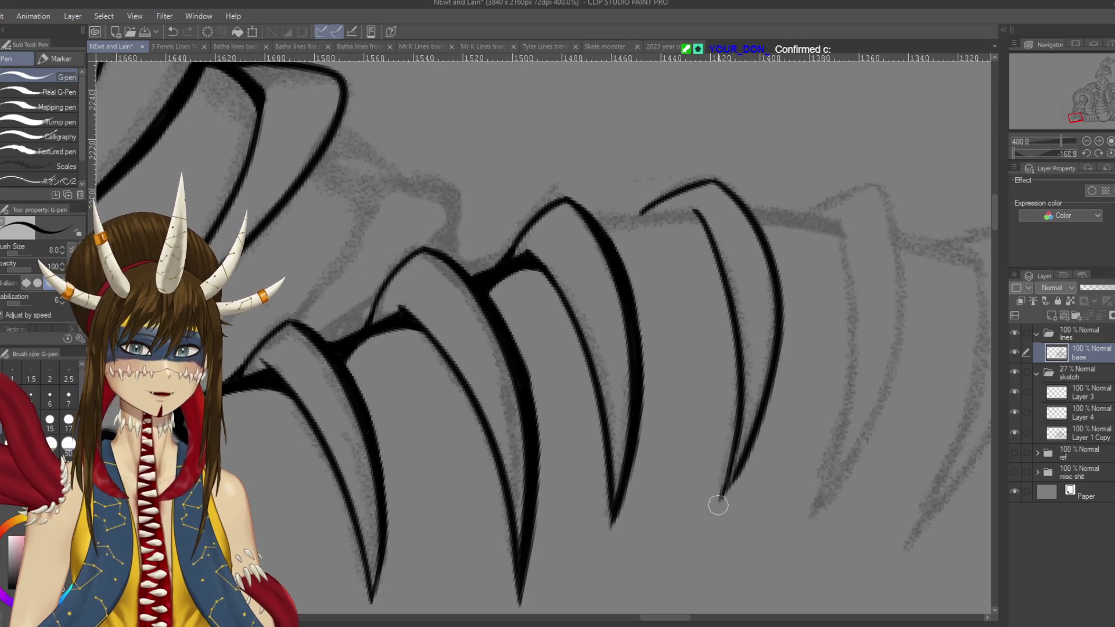
key(ctrl+s)
scroll(528, 257, down, 1)
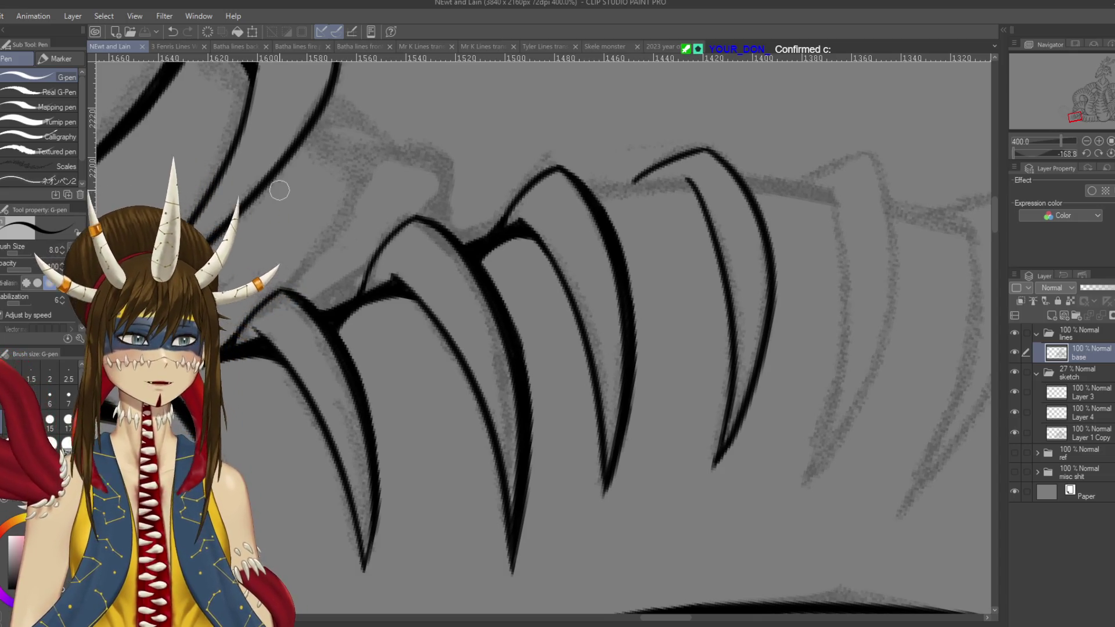
- Rotate the canvas and test strokes down the plate's inner curve, leaving them undone
drag(280, 190, 476, 273)
drag(604, 197, 569, 285)
key(ctrl+z)
mouse_move(604, 198)
mouse_down()
mouse_move(569, 285)
mouse_move(586, 242)
mouse_move(575, 279)
mouse_move(587, 266)
mouse_move(590, 291)
mouse_move(625, 203)
mouse_move(610, 221)
mouse_move(639, 194)
mouse_move(595, 232)
mouse_move(612, 199)
mouse_move(575, 284)
mouse_move(636, 277)
mouse_move(678, 329)
mouse_move(598, 287)
mouse_up()
key(ctrl+z)
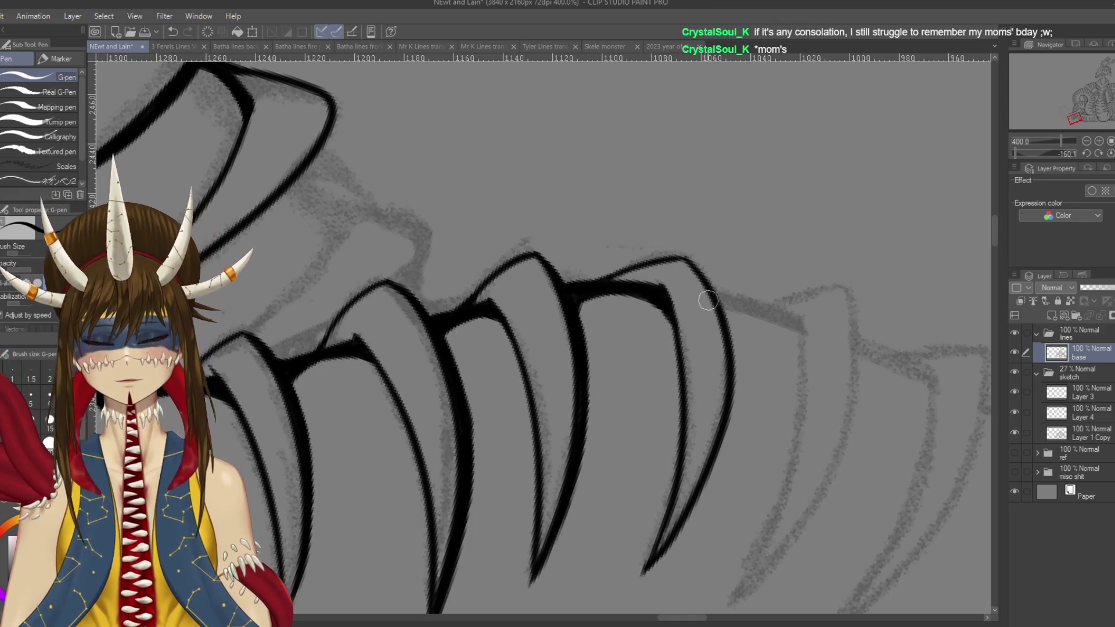
scroll(707, 301, down, 2)
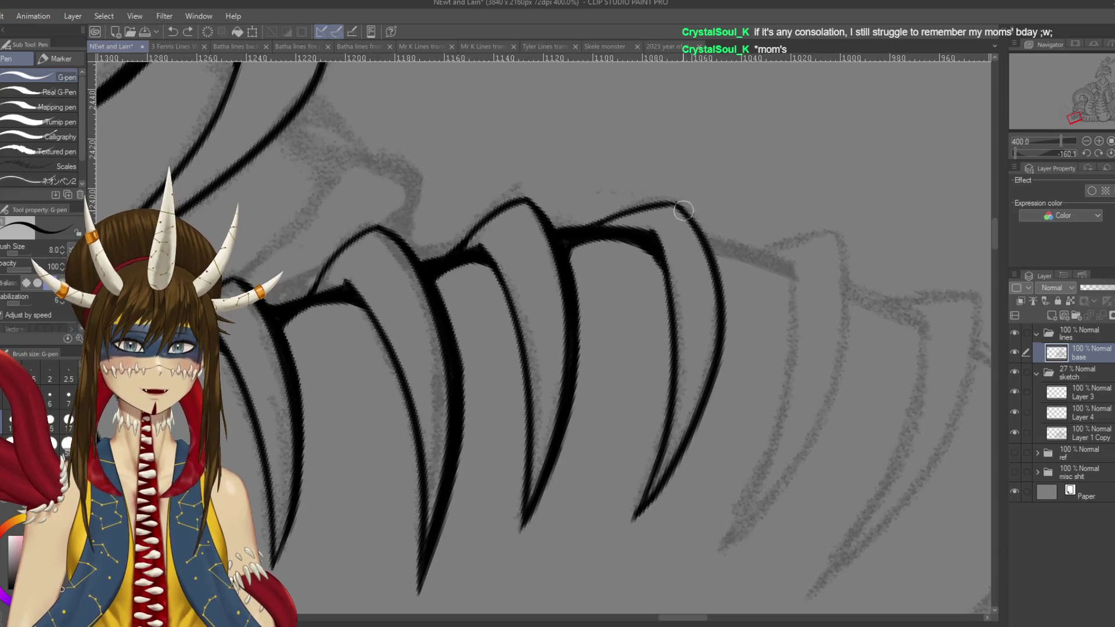
- Thicken the claw's right outer edge down its lower length, saving along the way
mouse_move(718, 270)
mouse_down()
mouse_move(723, 348)
mouse_move(697, 378)
mouse_up()
key(r)
key(ctrl+s)
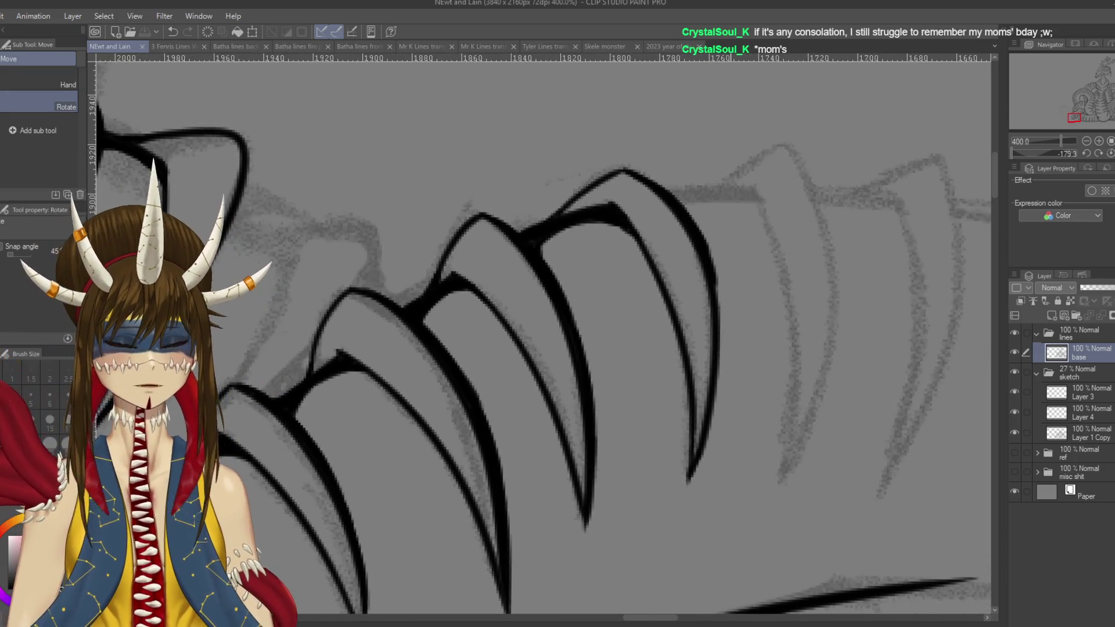
scroll(539, 334, down, 1)
key(p)
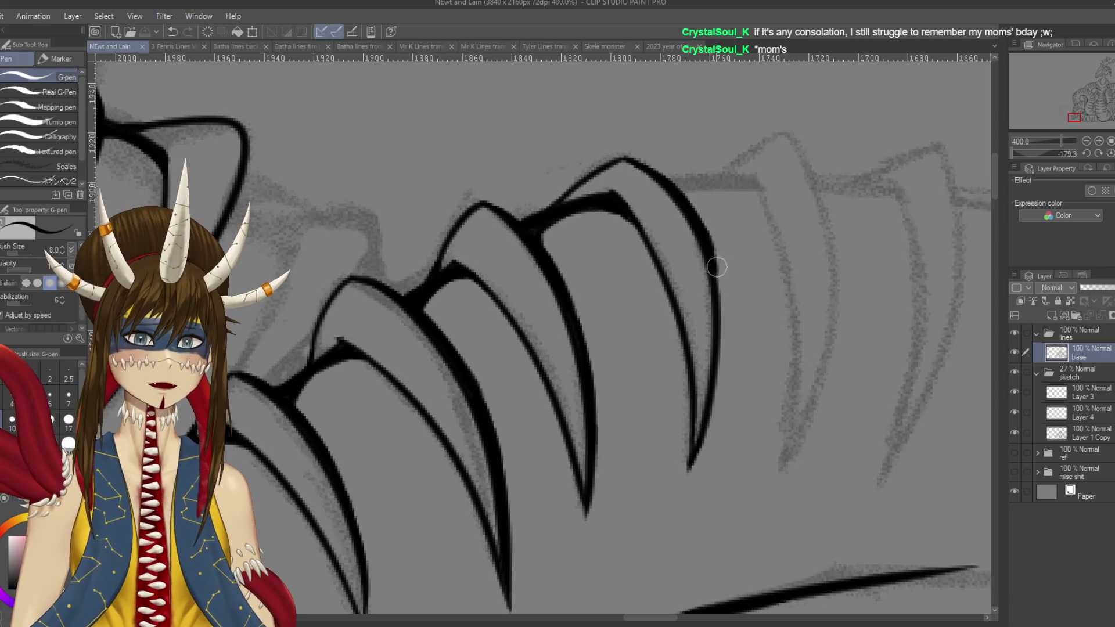
drag(700, 225, 721, 327)
mouse_move(718, 279)
mouse_down()
mouse_move(723, 382)
mouse_move(701, 427)
mouse_up()
key(ctrl+z)
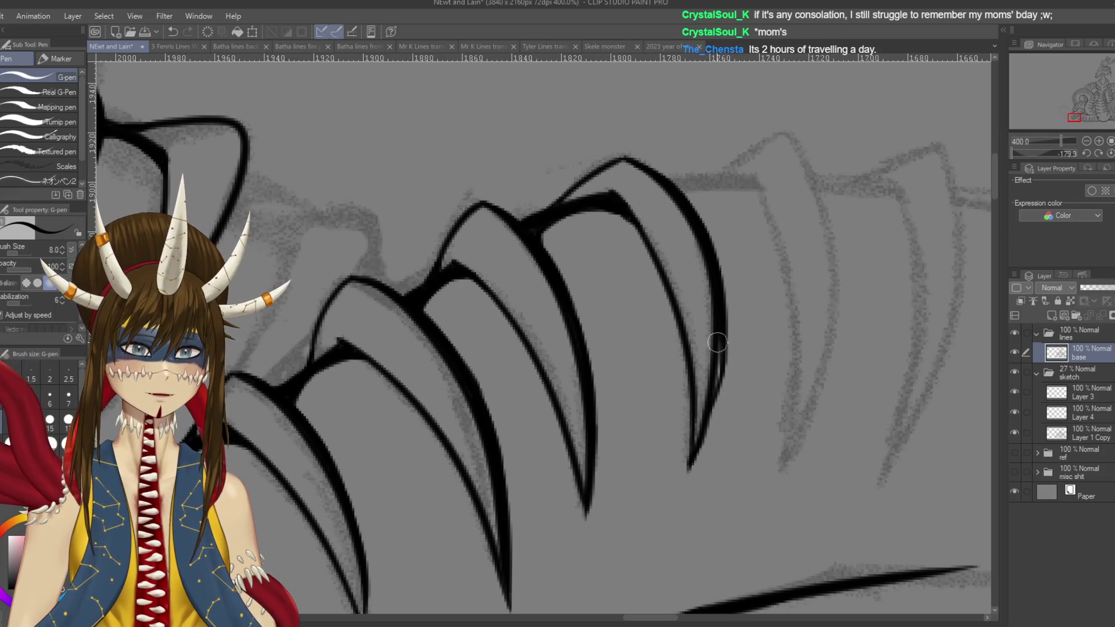
drag(722, 357, 708, 412)
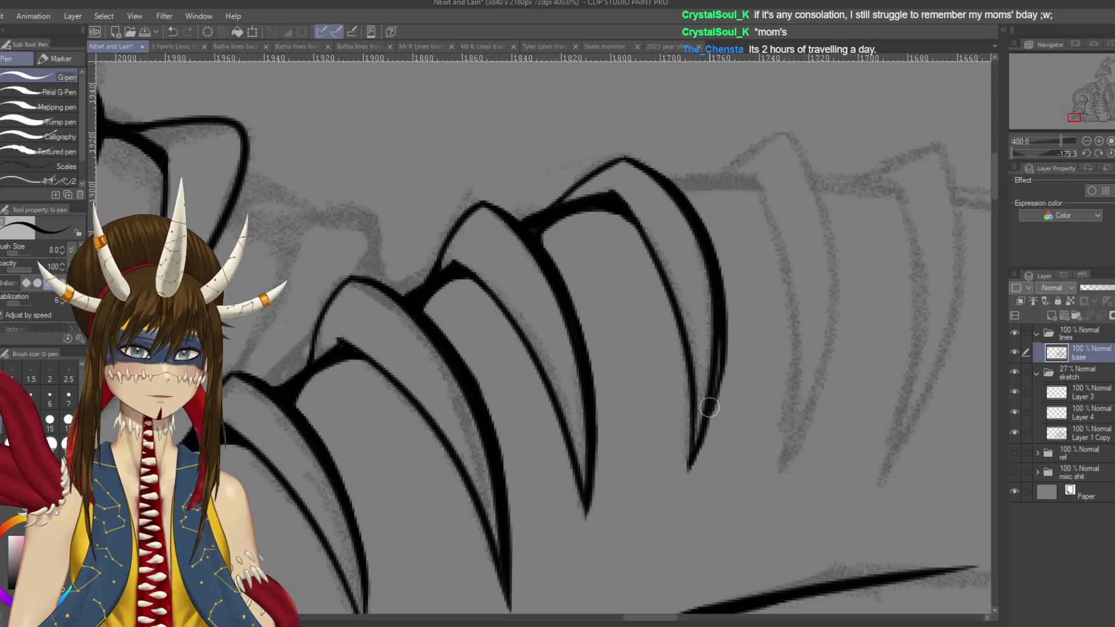
drag(720, 328, 691, 468)
drag(743, 146, 708, 279)
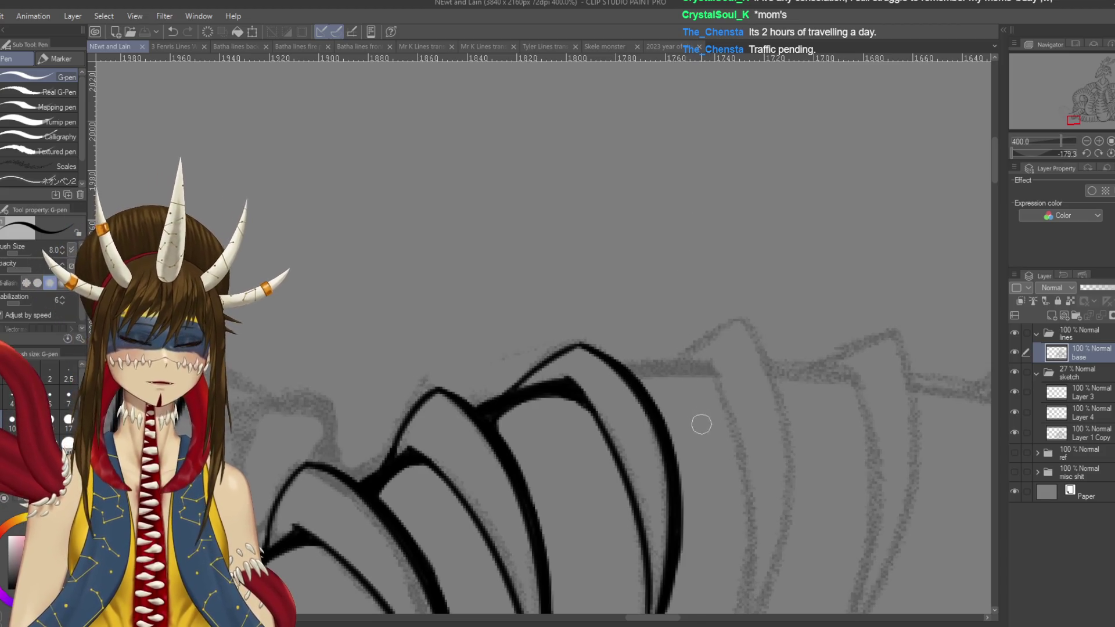
- Join the top plate's arc into a thicker line, undo a scribbled 'MUM' note, and add a bold line
drag(590, 347, 553, 369)
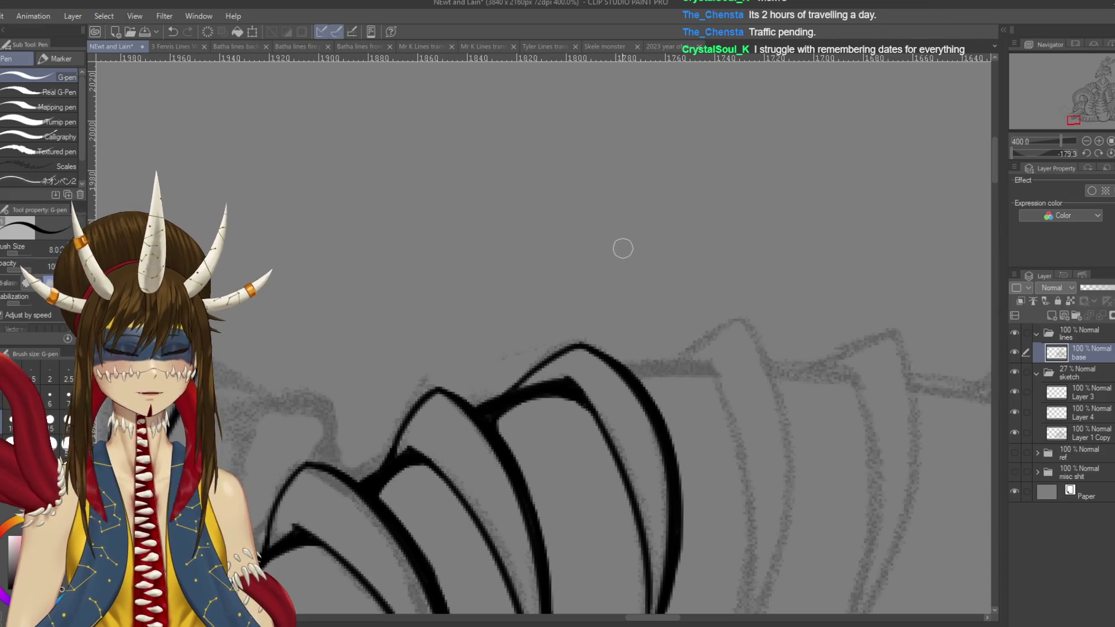
mouse_move(616, 244)
mouse_down()
mouse_move(619, 214)
mouse_move(650, 235)
mouse_move(686, 187)
mouse_move(719, 210)
mouse_up()
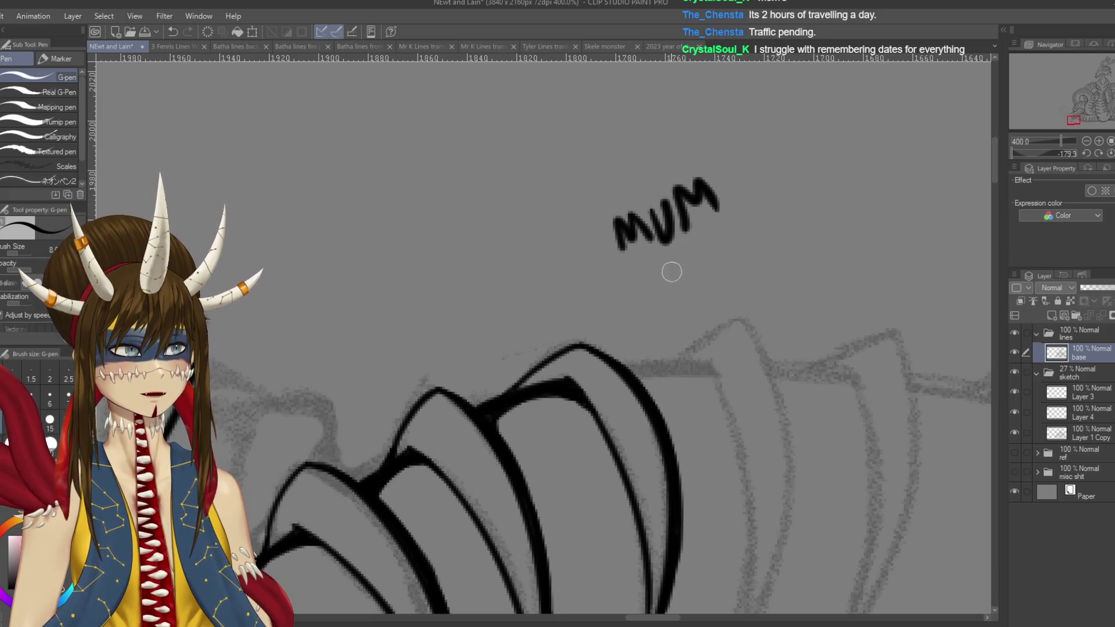
drag(685, 258, 680, 260)
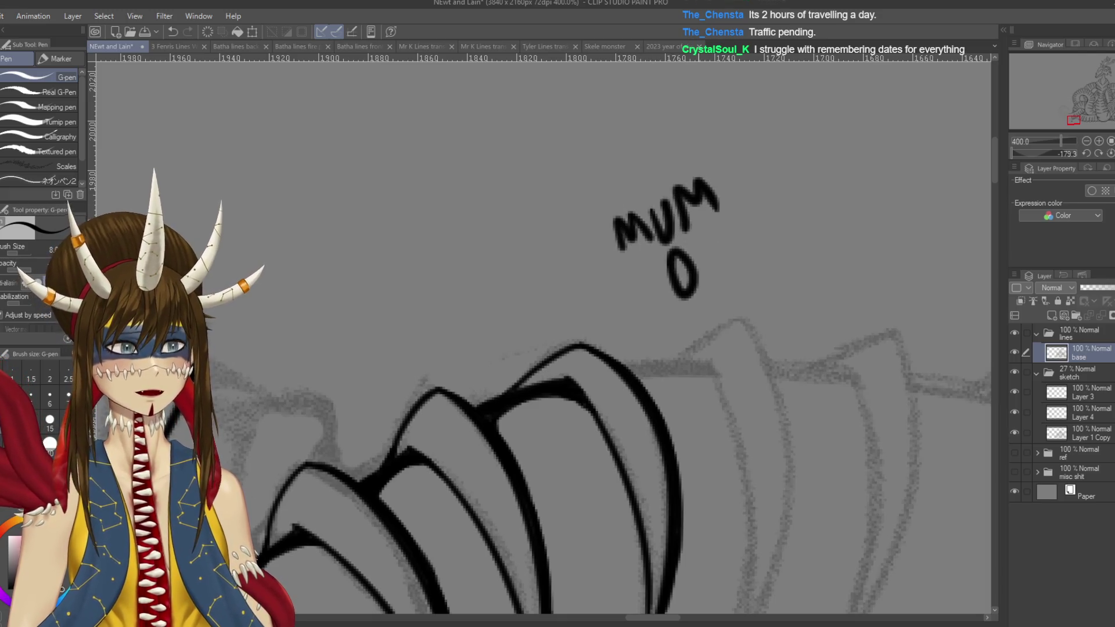
key(ctrl+z)
key(ctrl+z)
key(ctrl+z)
drag(590, 418, 581, 323)
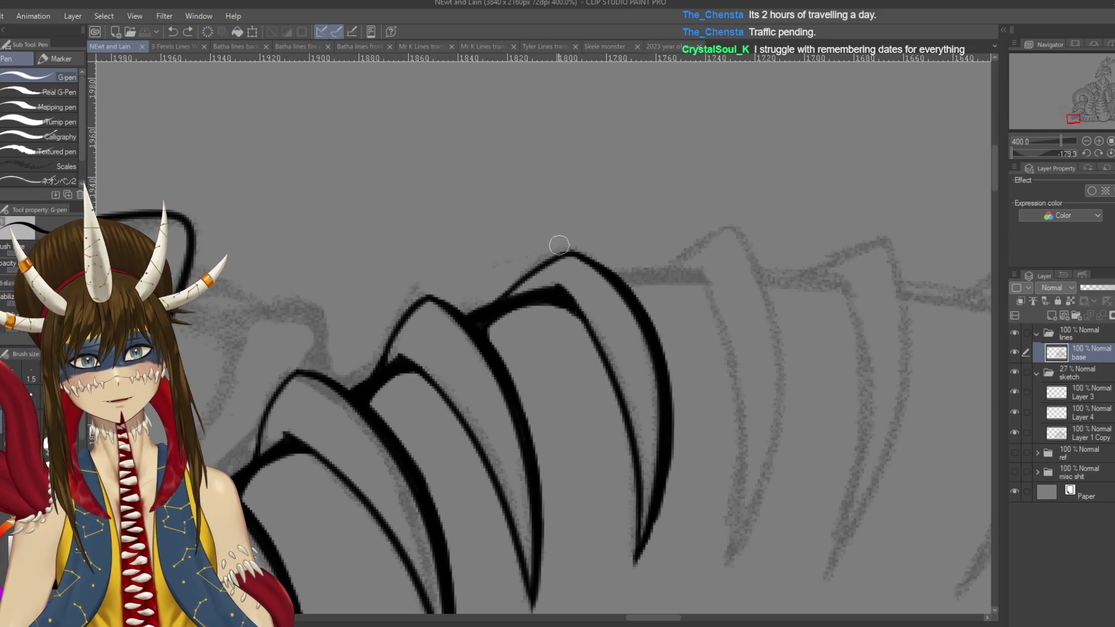
mouse_move(572, 253)
mouse_down()
mouse_move(505, 290)
mouse_move(488, 348)
mouse_up()
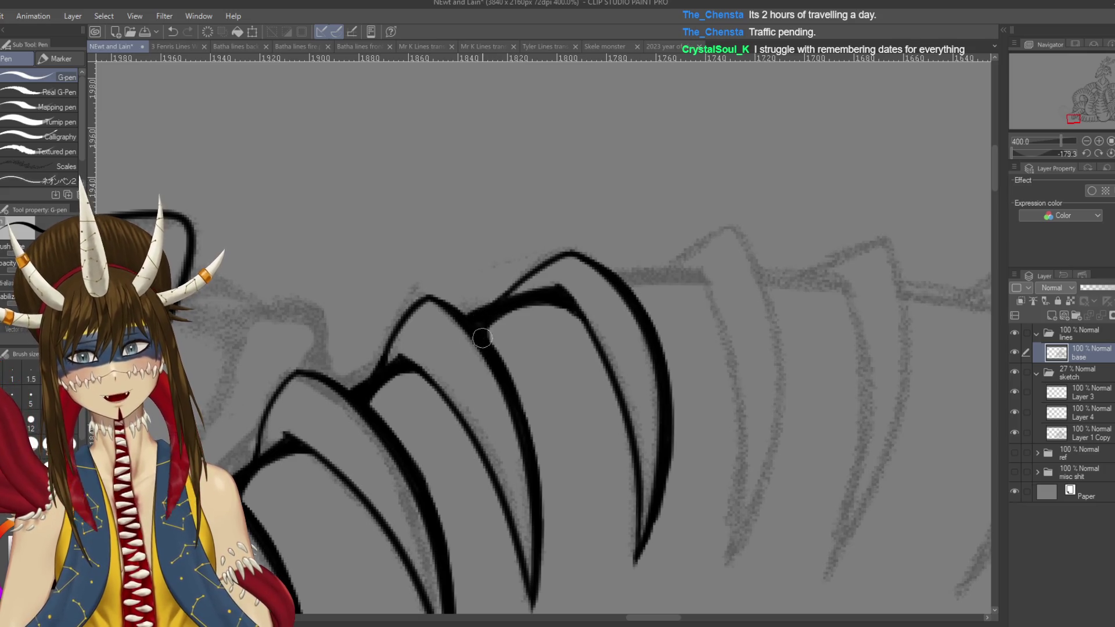
- Ink the plate's long bold outer outline
drag(759, 418, 698, 365)
drag(680, 179, 704, 491)
key(ctrl+z)
drag(673, 174, 669, 504)
- Ink the line running down-left from the claw tip, retrying it twice
mouse_move(581, 262)
mouse_down()
mouse_move(563, 224)
mouse_move(553, 290)
mouse_up()
key(ctrl+z)
drag(605, 215, 553, 294)
key(ctrl+z)
drag(605, 216, 553, 276)
drag(754, 174, 697, 140)
key(p)
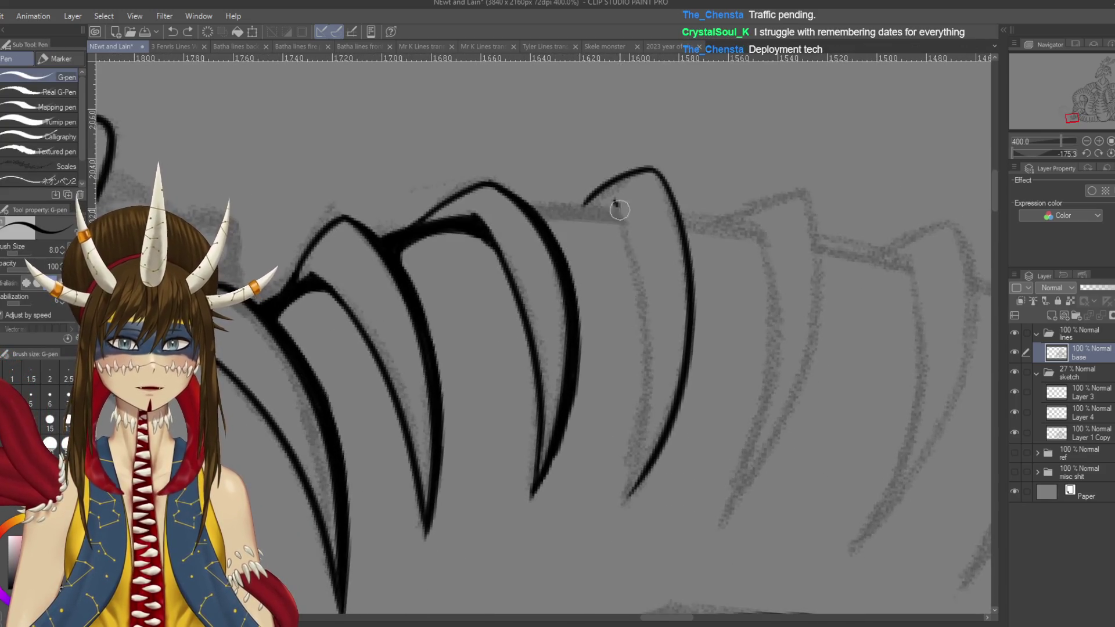
- Ink the next plate's long outer outline out to the claw tip and save
drag(615, 202, 627, 504)
key(ctrl+s)
mouse_move(627, 410)
mouse_down()
mouse_move(706, 389)
mouse_move(711, 430)
mouse_up()
drag(704, 373, 711, 426)
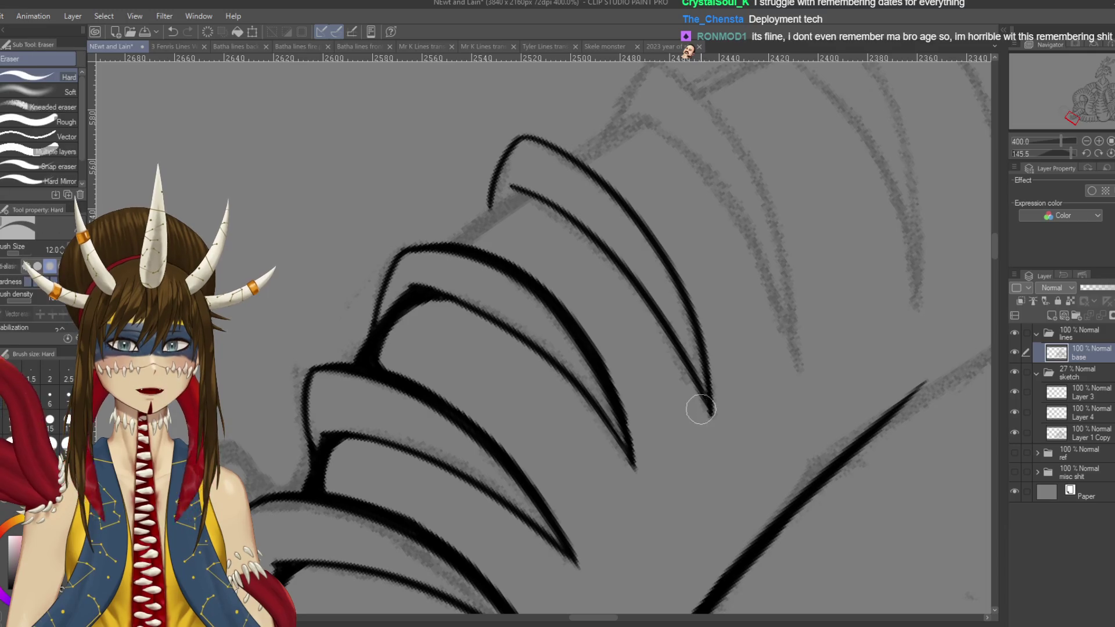
key(ctrl+s)
- Add short inner strokes near the plate tips, undoing and redrawing them several times
mouse_move(480, 251)
mouse_down()
mouse_move(468, 294)
mouse_move(581, 273)
mouse_move(561, 340)
mouse_up()
key(ctrl+z)
drag(593, 266, 560, 341)
key(ctrl+z)
mouse_move(594, 265)
mouse_down()
mouse_move(564, 337)
mouse_move(580, 299)
mouse_up()
key(ctrl+z)
key(ctrl+z)
mouse_move(566, 342)
mouse_down()
mouse_move(593, 283)
mouse_move(590, 336)
mouse_move(595, 285)
mouse_move(578, 300)
mouse_move(604, 348)
mouse_move(580, 406)
mouse_move(522, 377)
mouse_up()
key(ctrl+z)
key(ctrl+z)
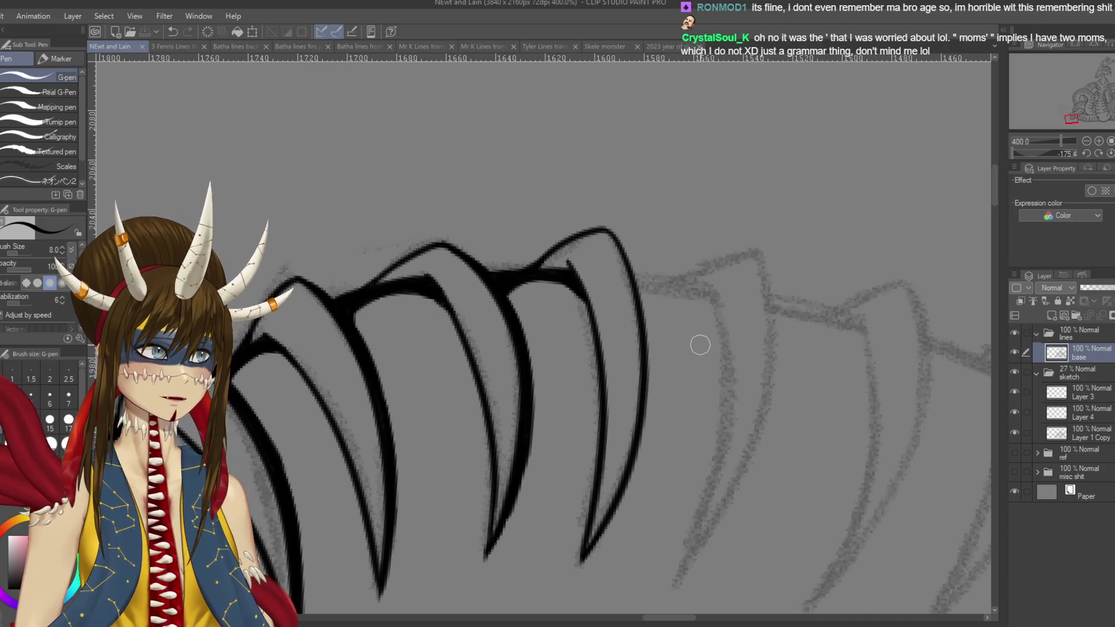
- Re-ink the upper part of the top plate's right outline darker
drag(522, 348, 485, 308)
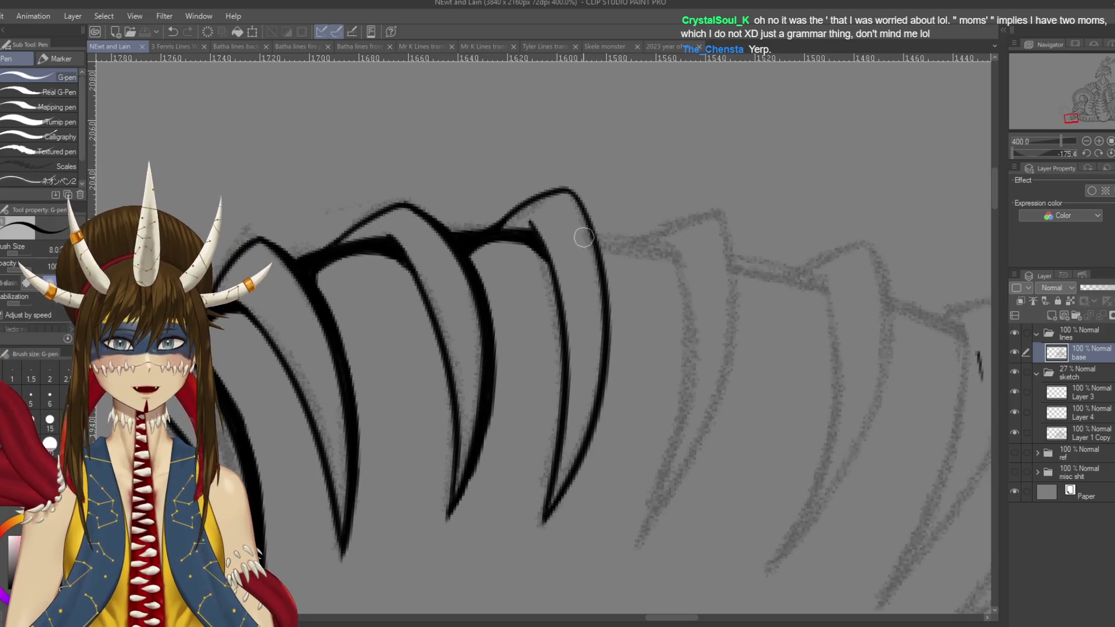
mouse_move(572, 195)
mouse_down()
mouse_move(609, 255)
mouse_move(611, 372)
mouse_up()
drag(604, 279, 615, 383)
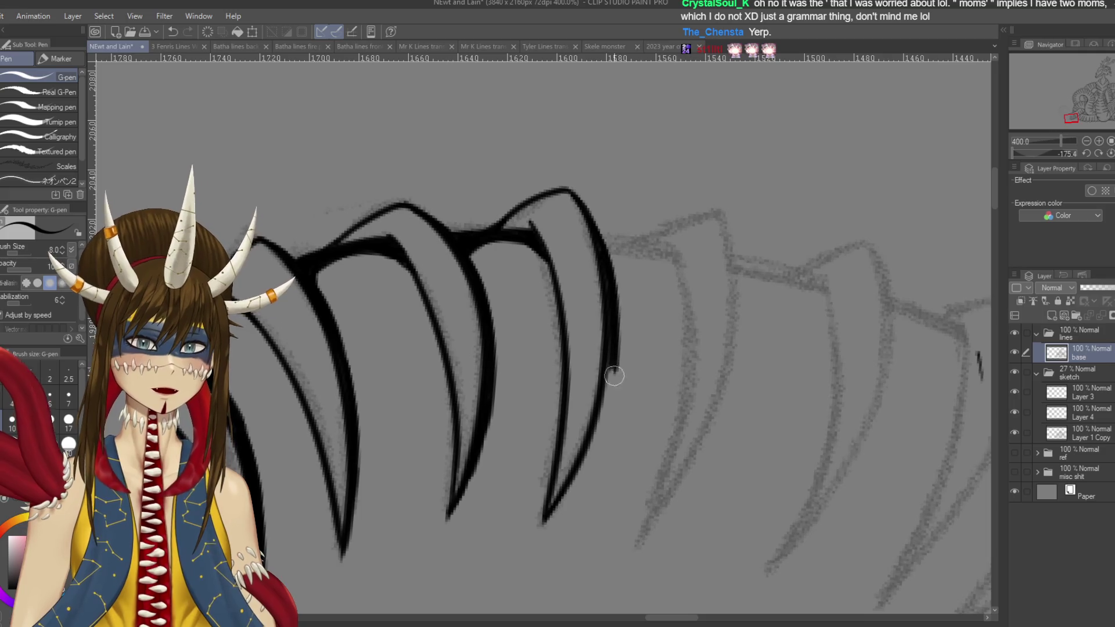
key(ctrl+z)
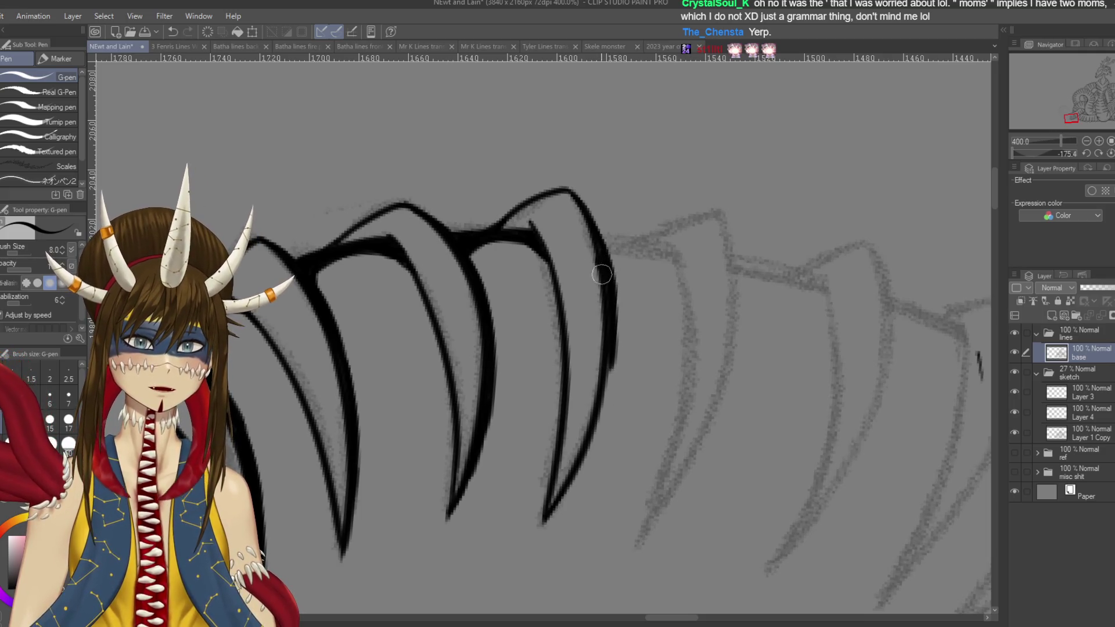
key(shift+space)
drag(620, 385, 697, 290)
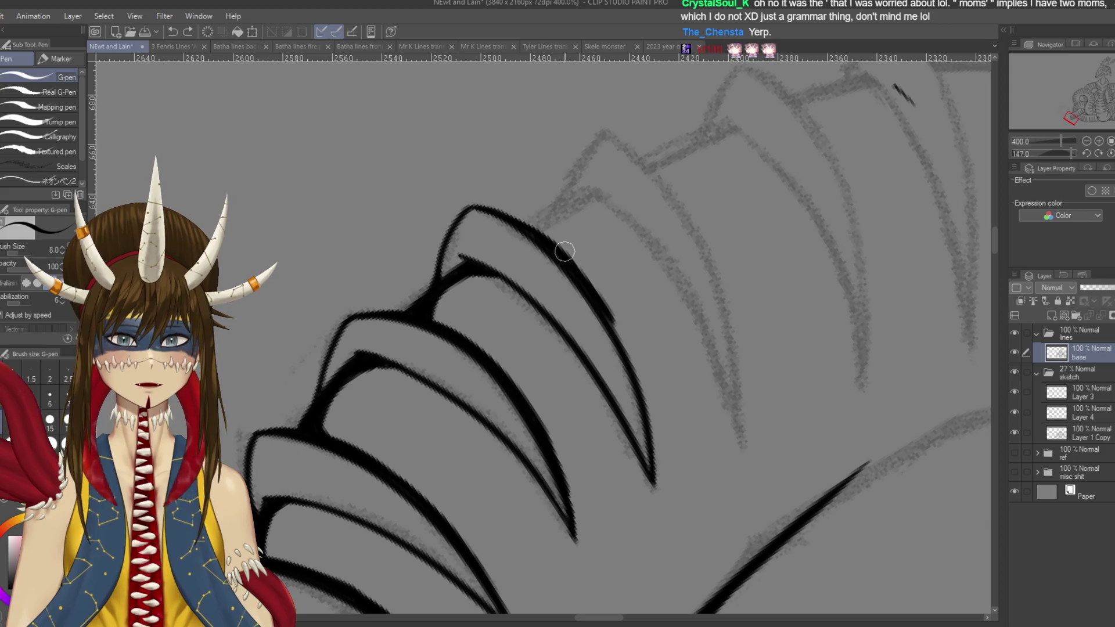
- Redraw the right outline's lower section down to the claw tip, saving the drawing
drag(591, 290, 655, 406)
key(ctrl+z)
key(ctrl+s)
scroll(619, 350, down, 1)
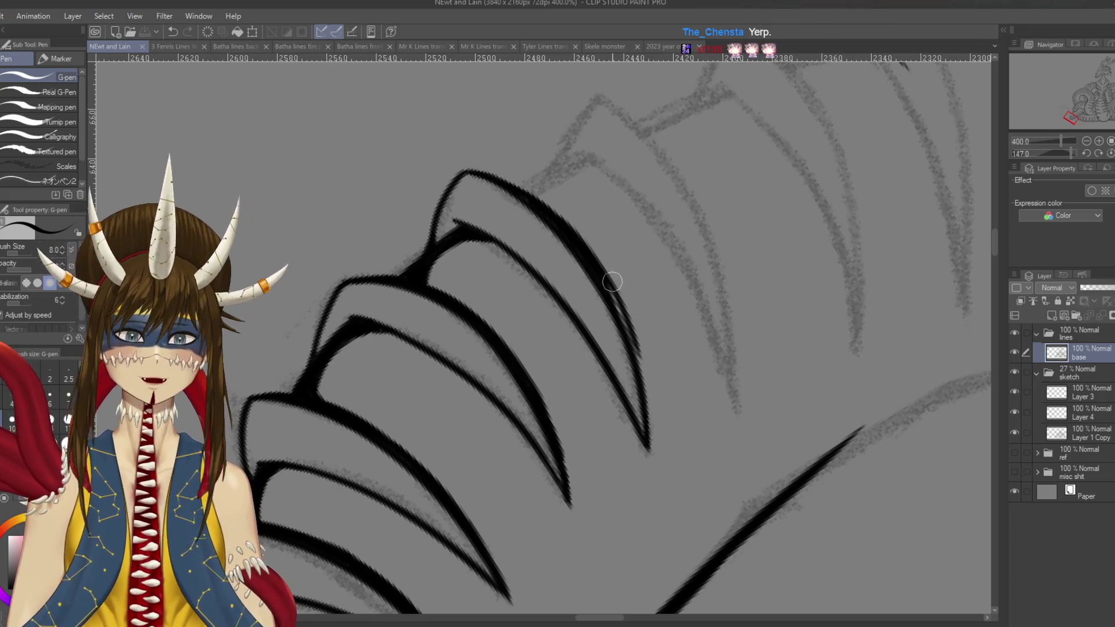
mouse_move(604, 279)
mouse_down()
mouse_move(633, 339)
mouse_move(650, 427)
mouse_up()
key(ctrl+s)
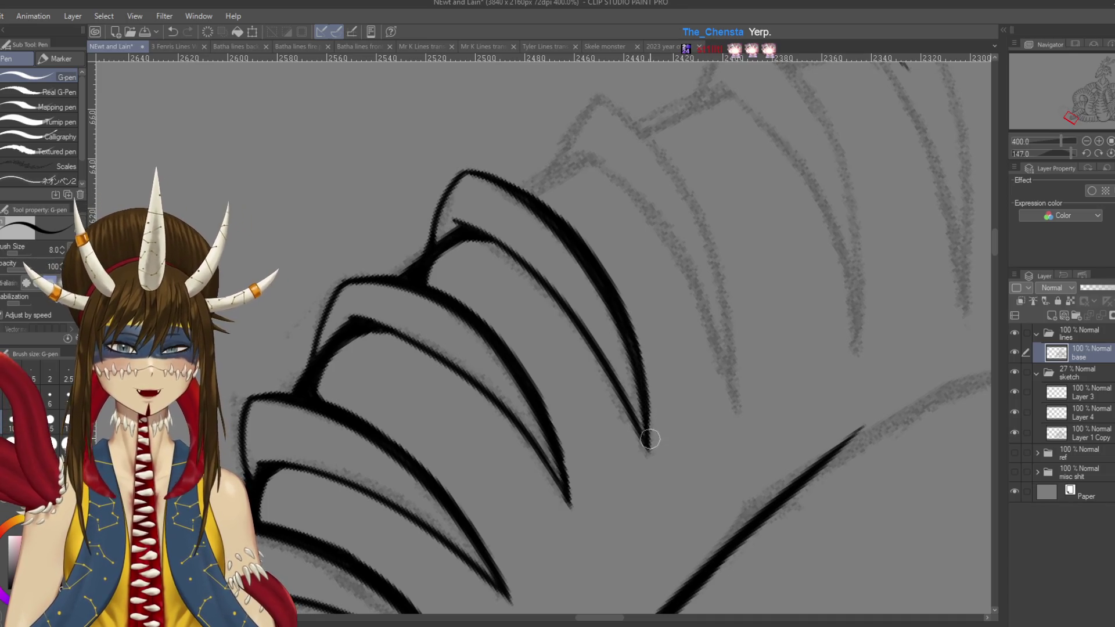
drag(644, 388, 651, 448)
scroll(652, 447, up, 3)
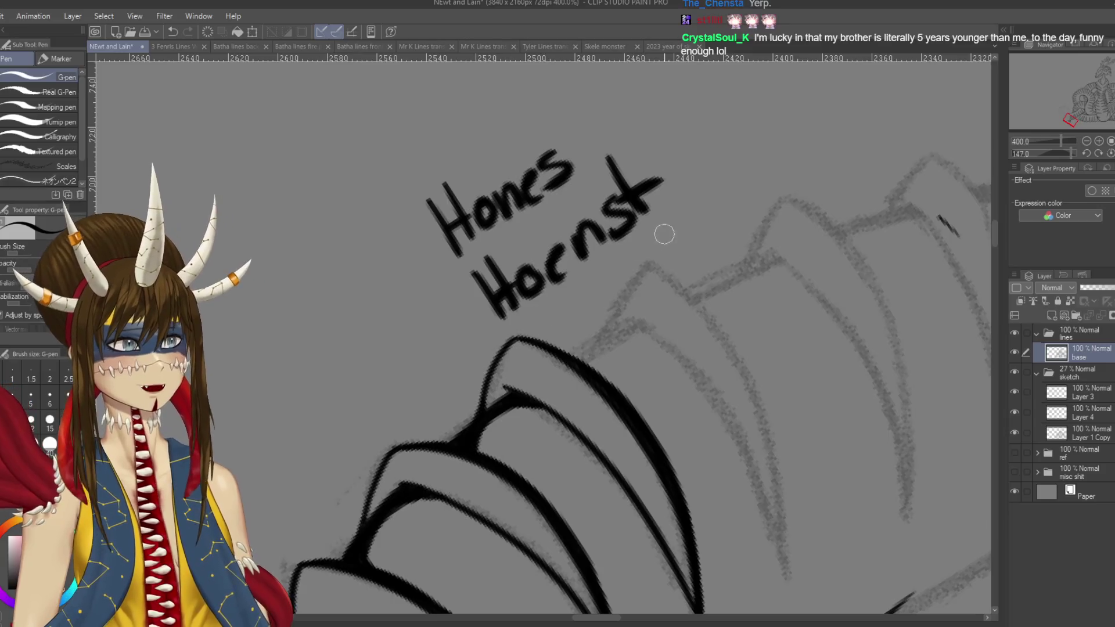
- Undo the scrawled 'Hones Horns' lettering strokes and save the drawing
key(ctrl+z)
key(ctrl+z)
key(ctrl+z)
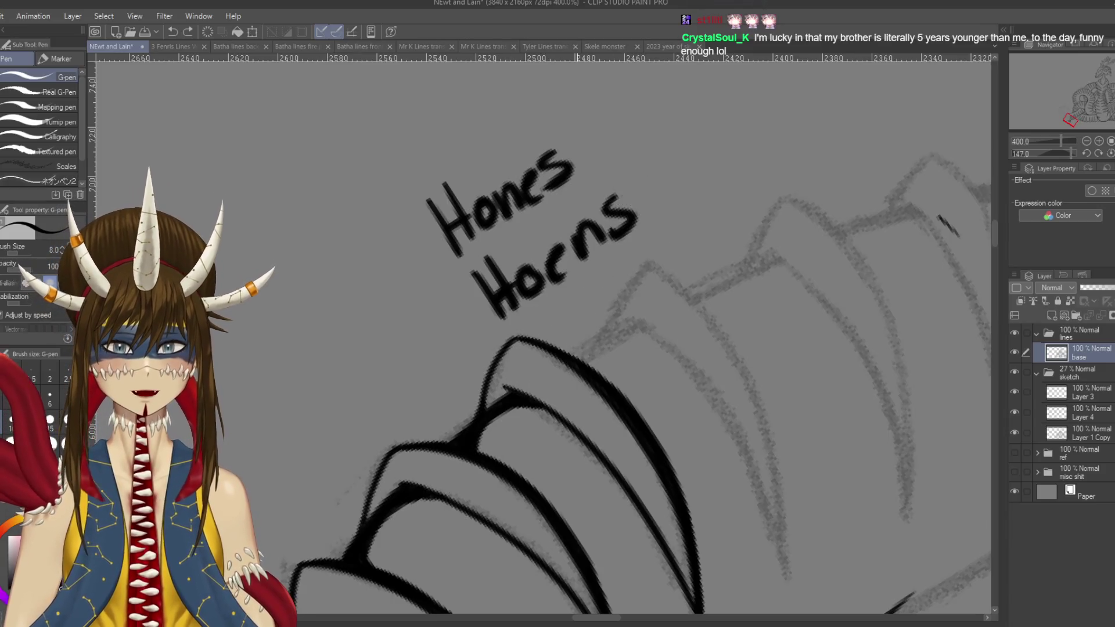
key(ctrl+z)
key(ctrl+z)
key(ctrl+z)
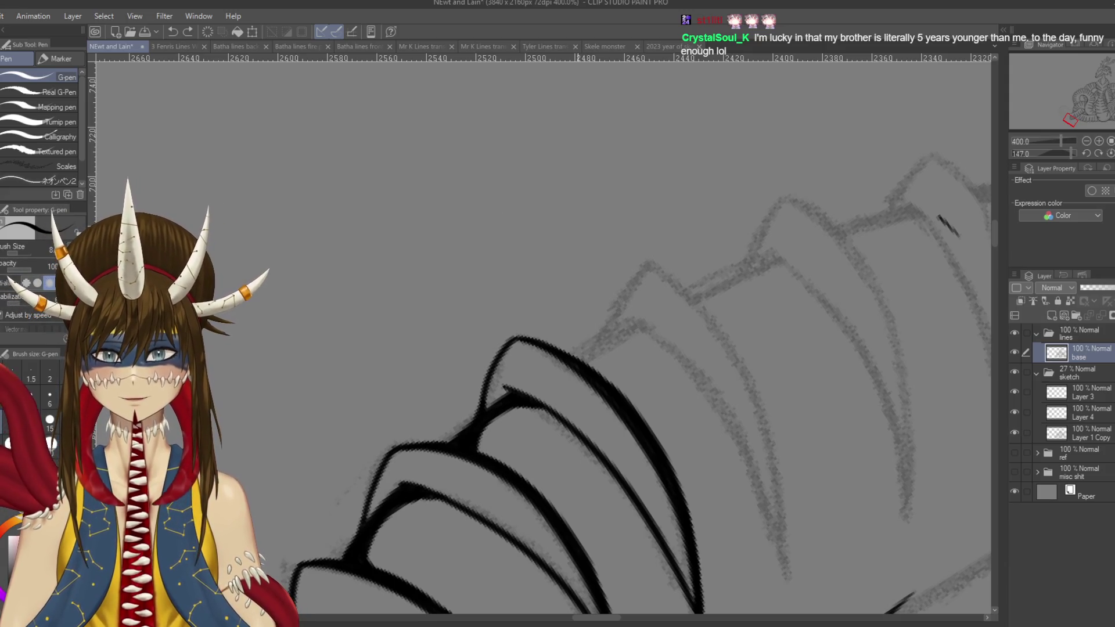
key(ctrl+s)
mouse_move(639, 360)
mouse_down()
mouse_move(552, 293)
mouse_move(520, 306)
mouse_up()
key(ctrl+s)
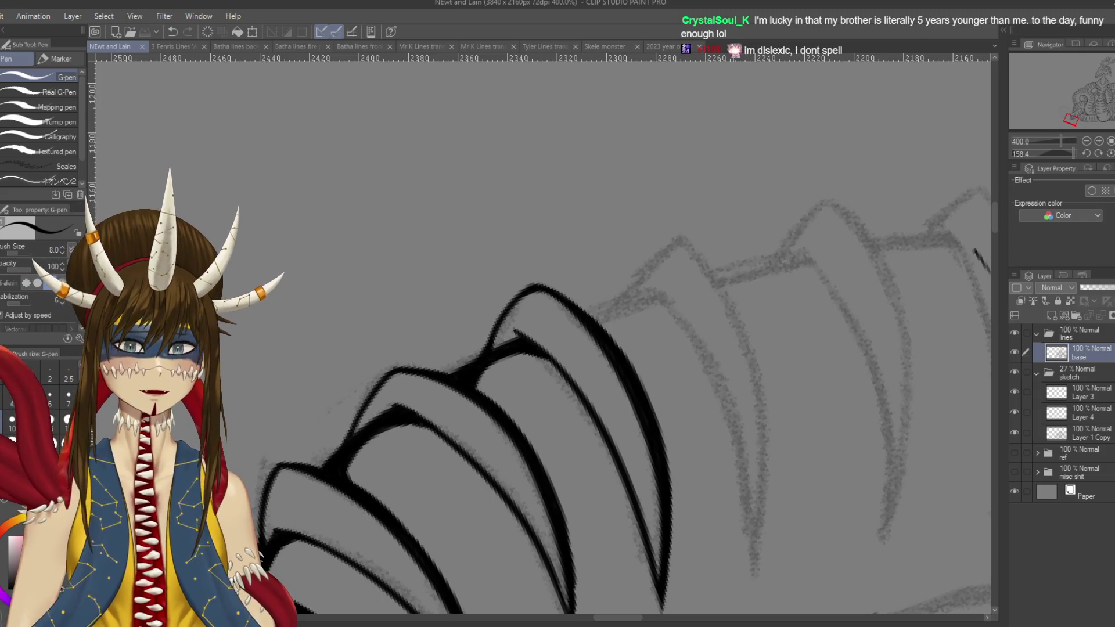
- Erase a small mark near the next plates with the eraser and save
scroll(733, 463, down, 2)
drag(900, 401, 799, 319)
key(e)
click(762, 291)
key(p)
key(ctrl+s)
drag(540, 337, 566, 310)
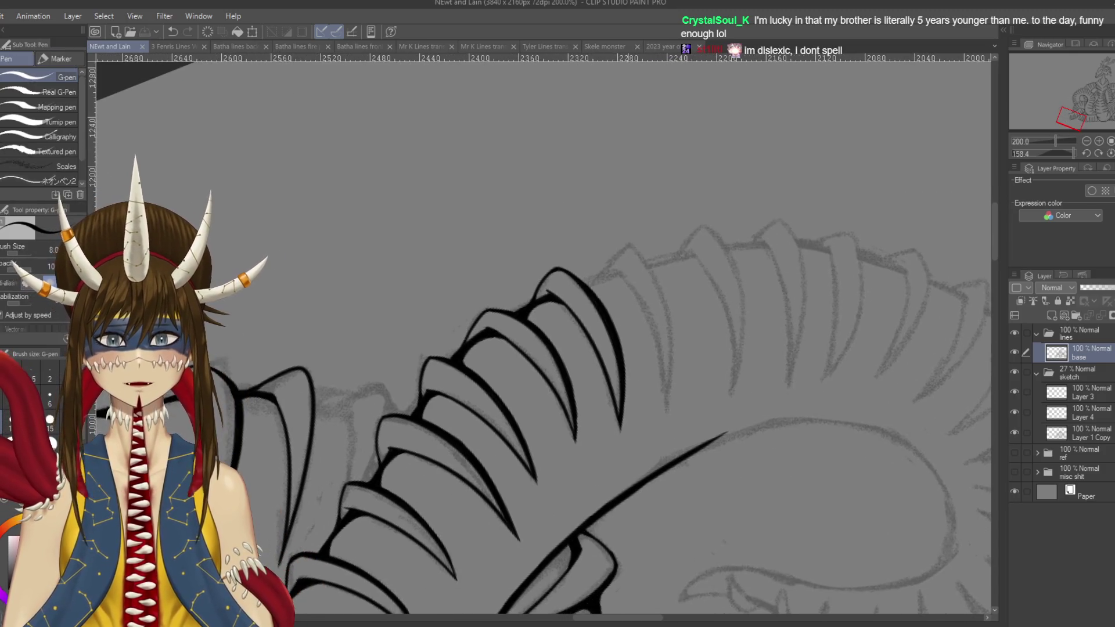
- Ink a plate edge line down the ridge, redrawing it until it sits right
drag(630, 246, 672, 391)
key(ctrl+z)
drag(628, 243, 676, 424)
key(ctrl+z)
drag(628, 242, 659, 434)
key(ctrl+z)
drag(629, 241, 668, 414)
key(ctrl+z)
drag(631, 243, 675, 383)
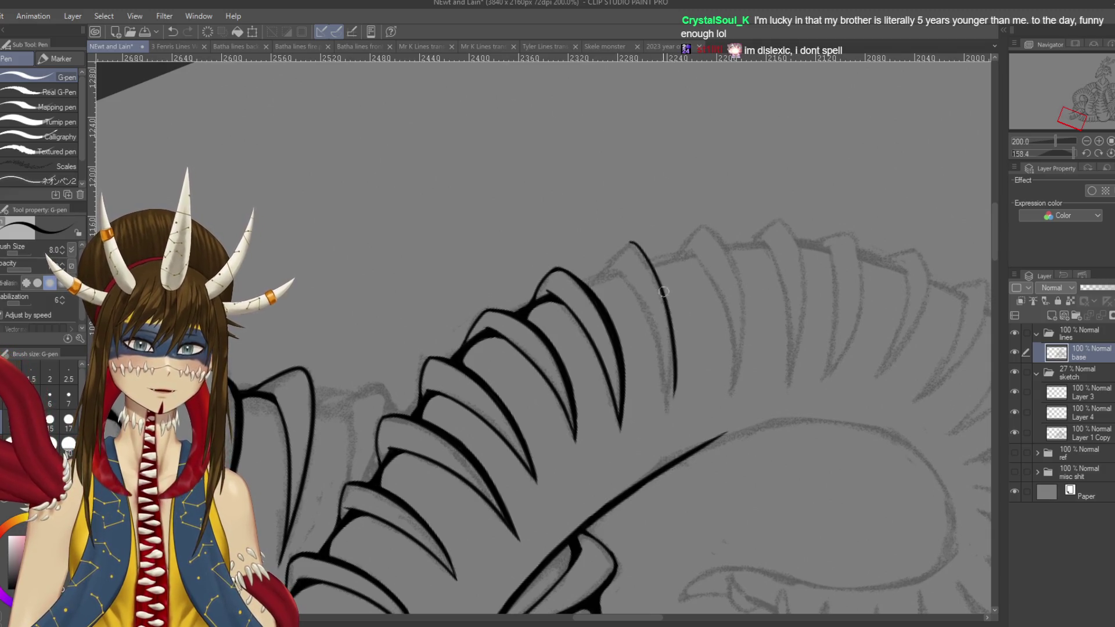
key(ctrl+z)
drag(629, 242, 668, 410)
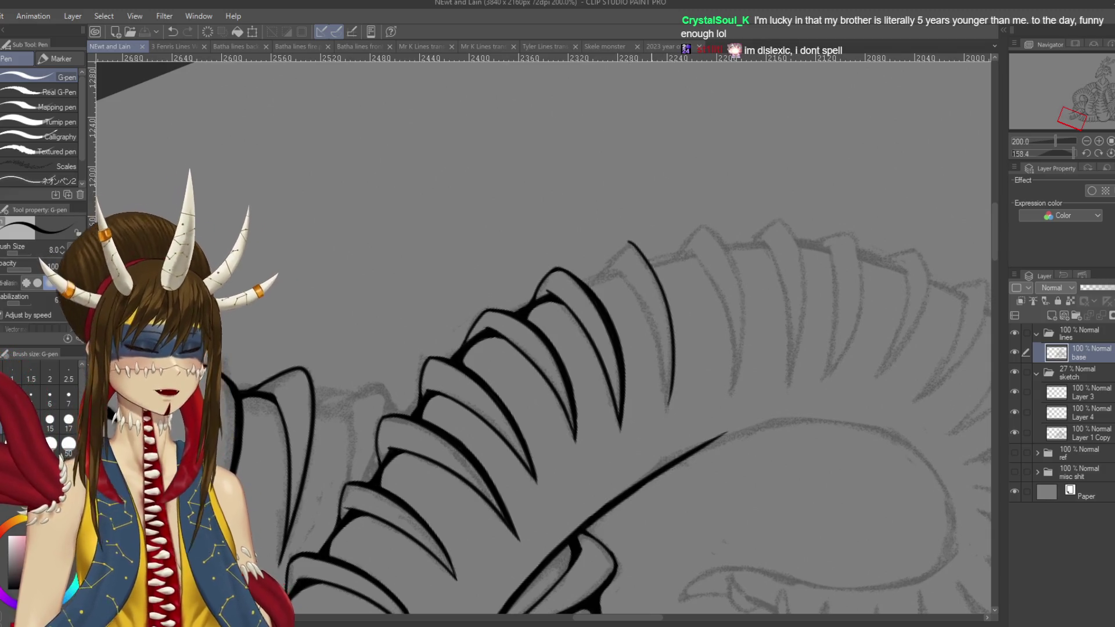
- Ink the long curved edge of the next plate with the G-pen
scroll(651, 255, up, 3)
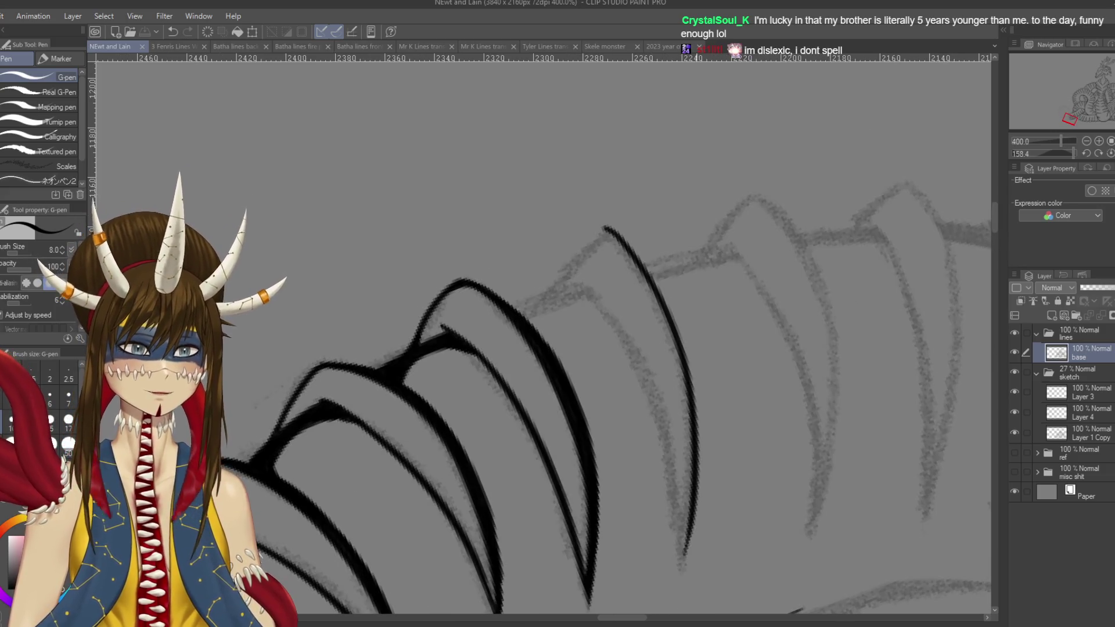
drag(697, 265, 650, 299)
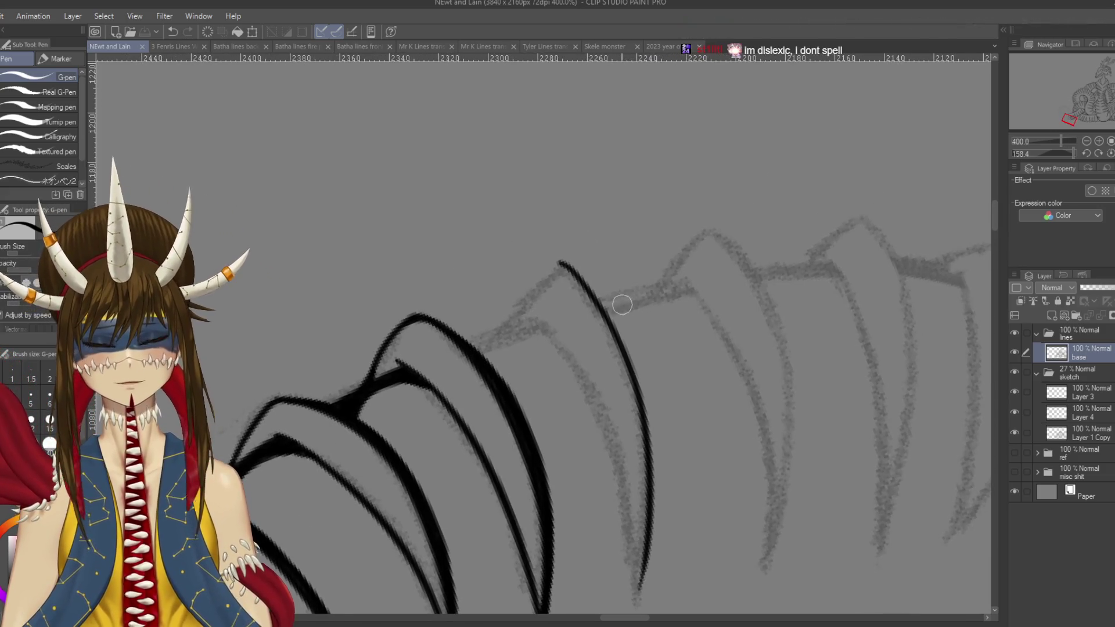
key(r)
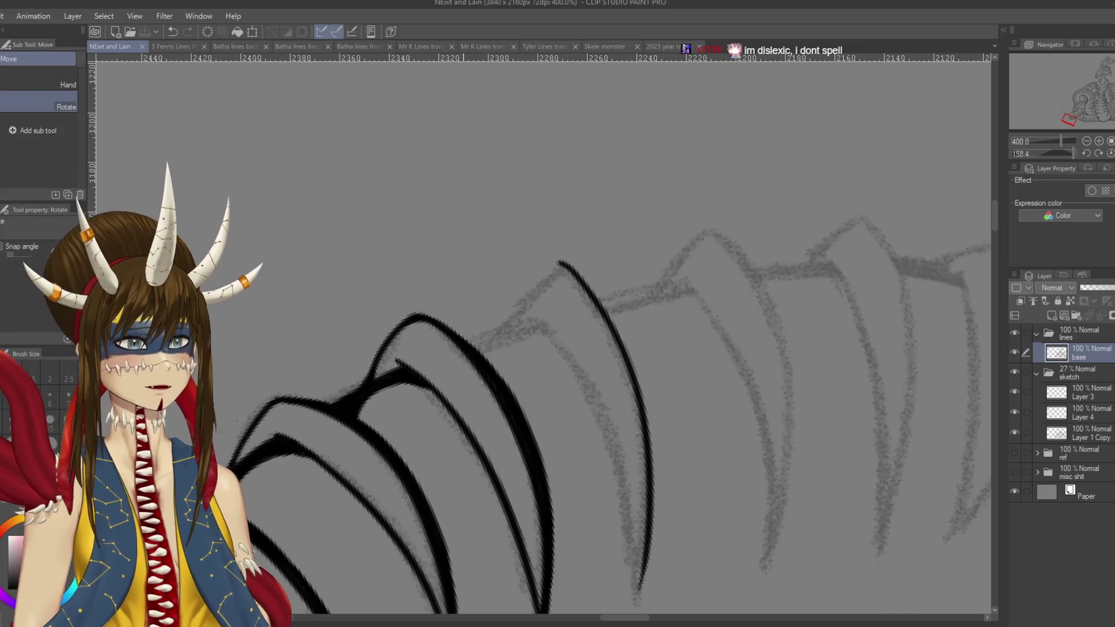
drag(492, 289, 465, 348)
mouse_move(551, 289)
mouse_down()
mouse_move(570, 258)
mouse_move(543, 345)
mouse_up()
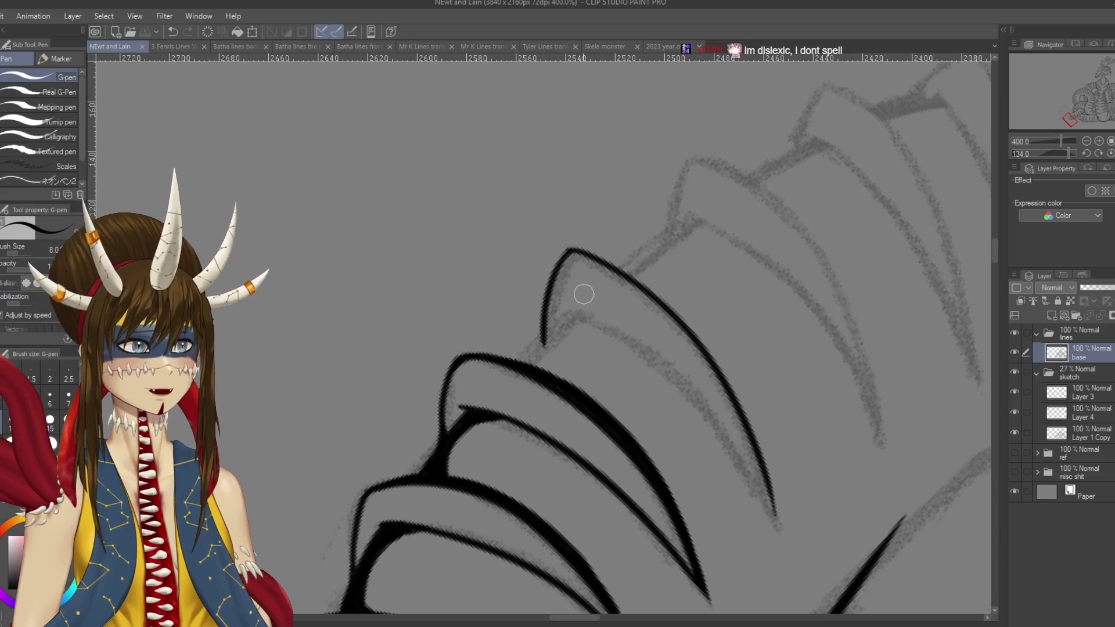
key(r)
drag(581, 291, 637, 362)
key(p)
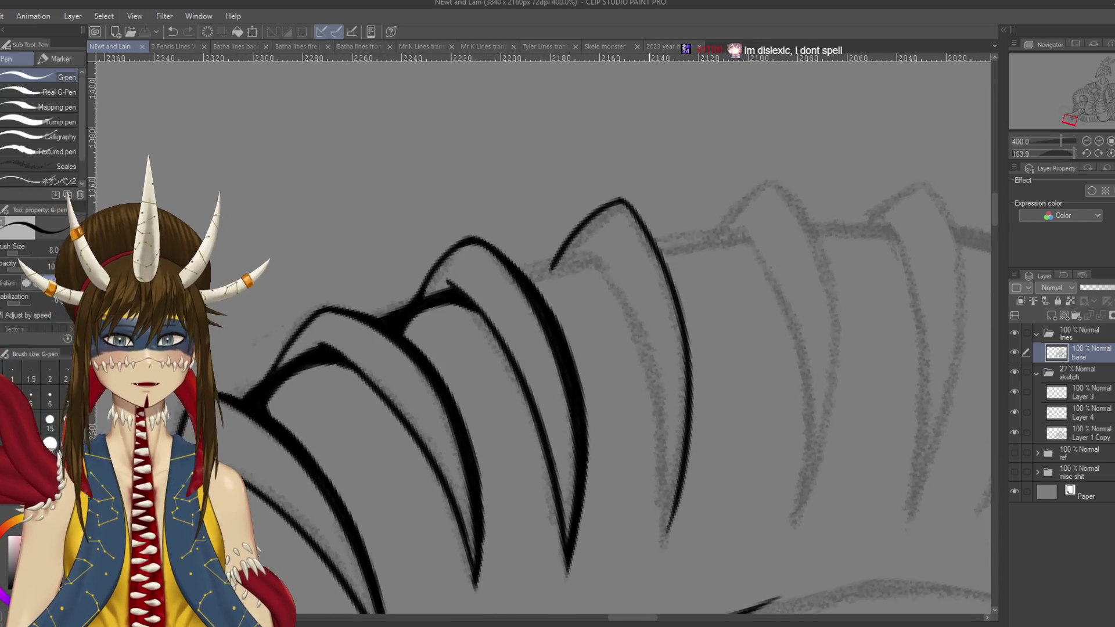
drag(589, 257, 668, 525)
key(ctrl+z)
mouse_move(584, 251)
mouse_down()
mouse_move(667, 465)
mouse_move(667, 526)
mouse_up()
key(ctrl+z)
drag(590, 251, 662, 546)
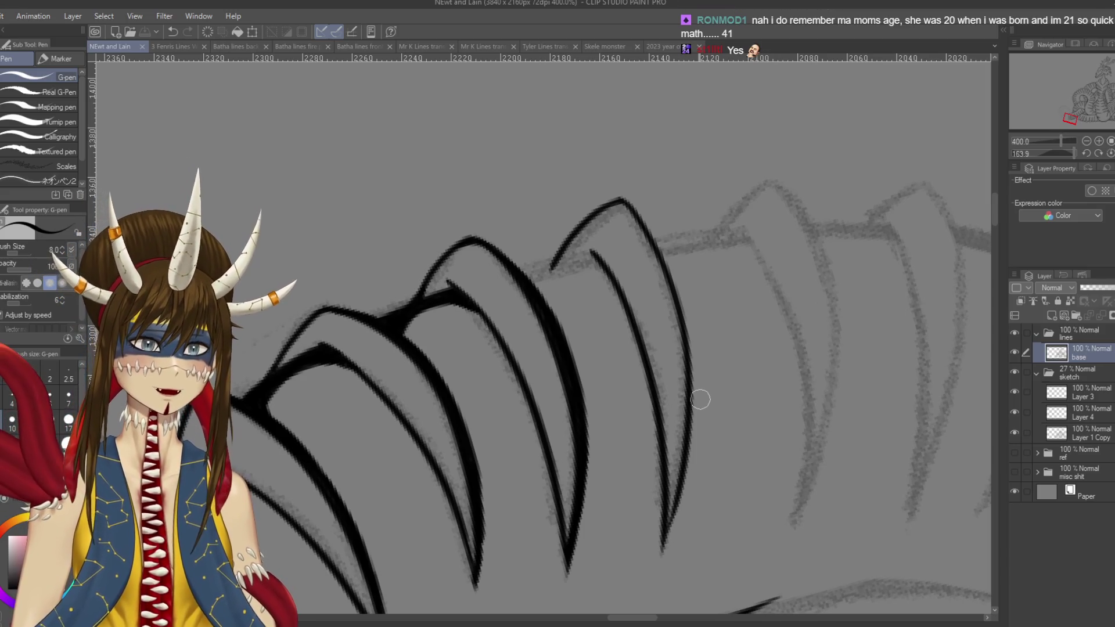
- Thicken the claw's inner top edge and right edge, then save
mouse_move(699, 399)
mouse_down()
mouse_move(542, 237)
mouse_move(531, 328)
mouse_move(586, 269)
mouse_move(546, 337)
mouse_move(563, 273)
mouse_move(555, 266)
mouse_move(541, 311)
mouse_up()
mouse_move(566, 267)
mouse_down()
mouse_move(549, 309)
mouse_move(581, 319)
mouse_move(613, 310)
mouse_up()
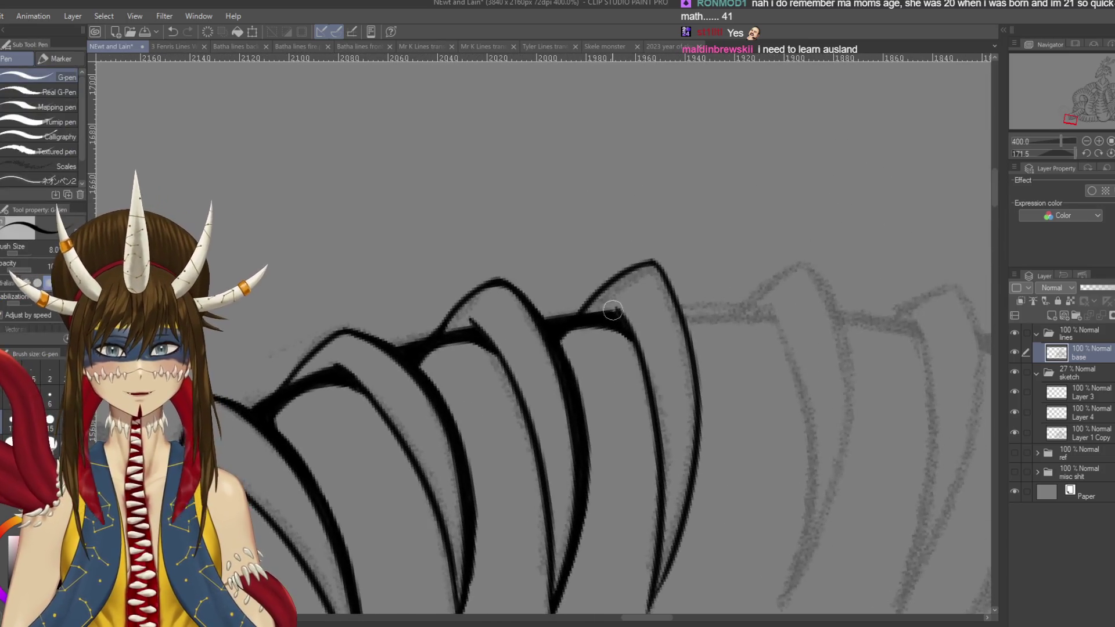
drag(656, 265, 693, 321)
key(ctrl+z)
key(ctrl+y)
drag(659, 268, 700, 371)
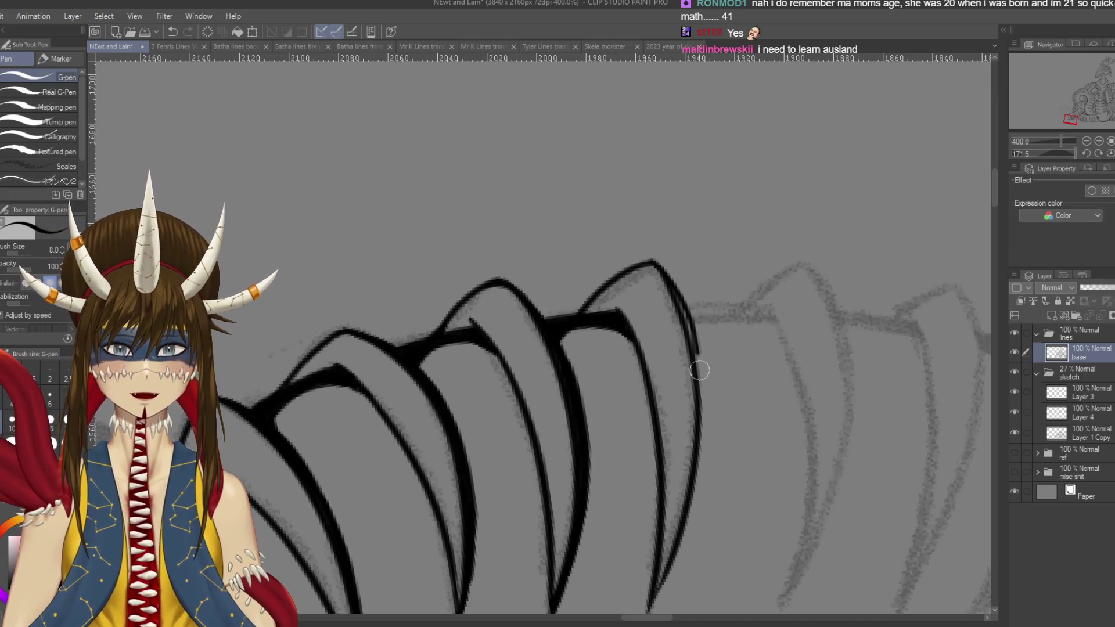
key(ctrl+s)
- Darken the claw's right edge near the tip and extend the thick ink downward
scroll(715, 369, down, 3)
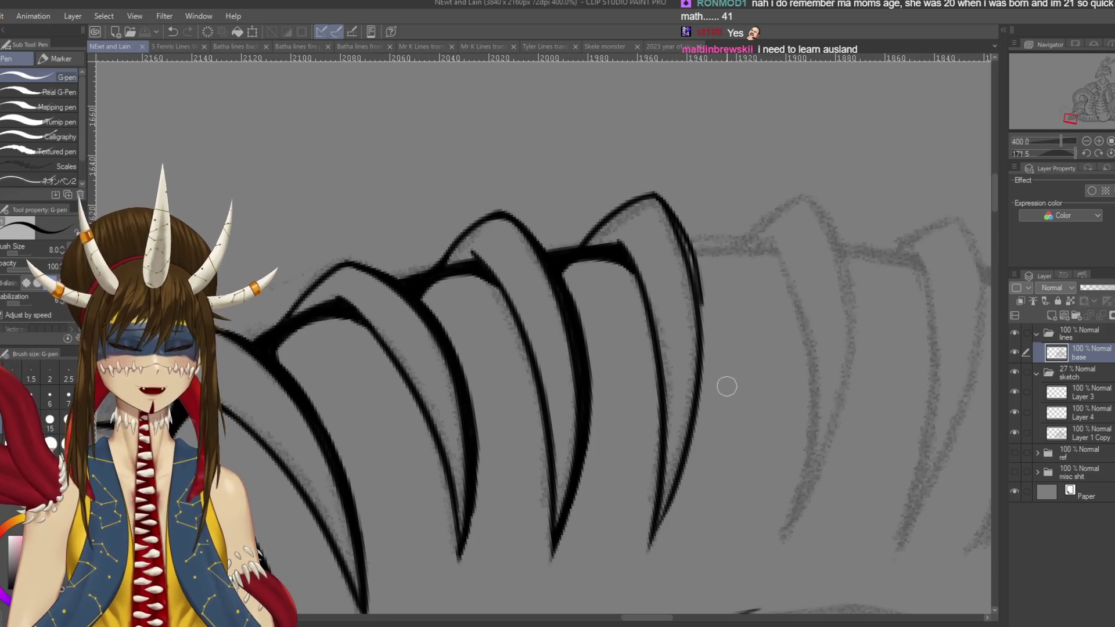
drag(671, 228, 700, 302)
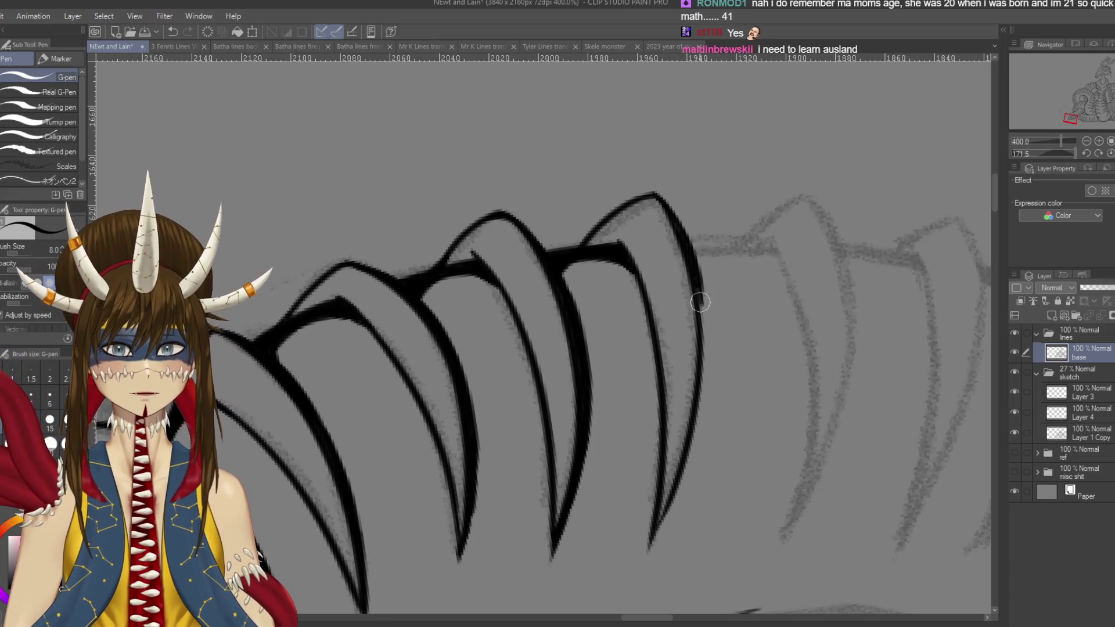
mouse_move(677, 232)
mouse_down()
mouse_move(701, 331)
mouse_move(695, 413)
mouse_up()
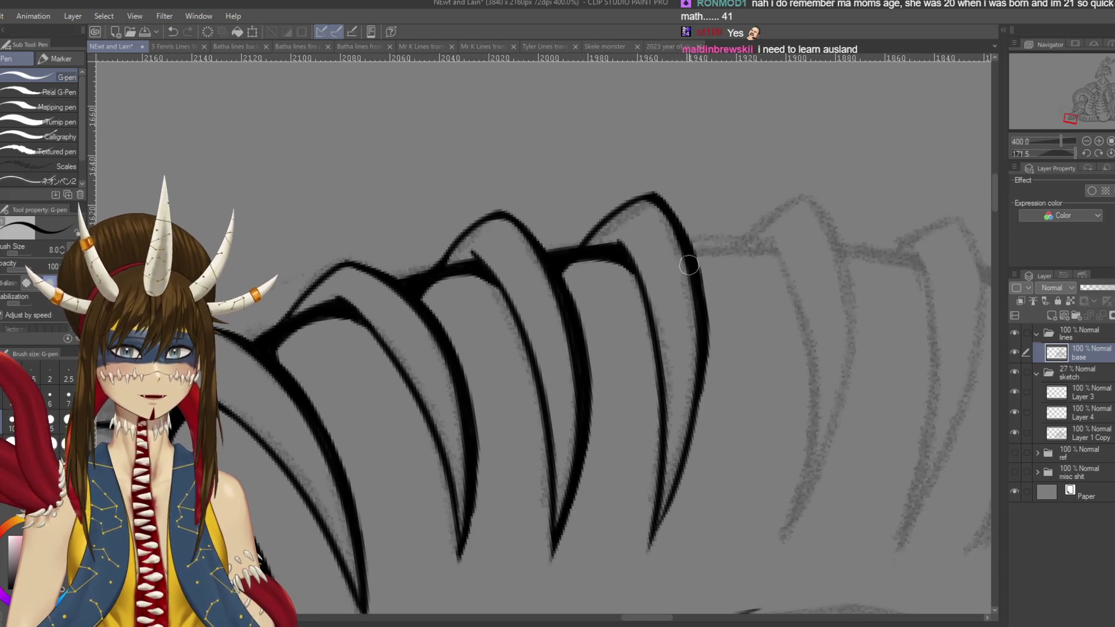
key(shift+space)
mouse_move(686, 256)
mouse_down()
mouse_move(714, 302)
mouse_move(705, 273)
mouse_up()
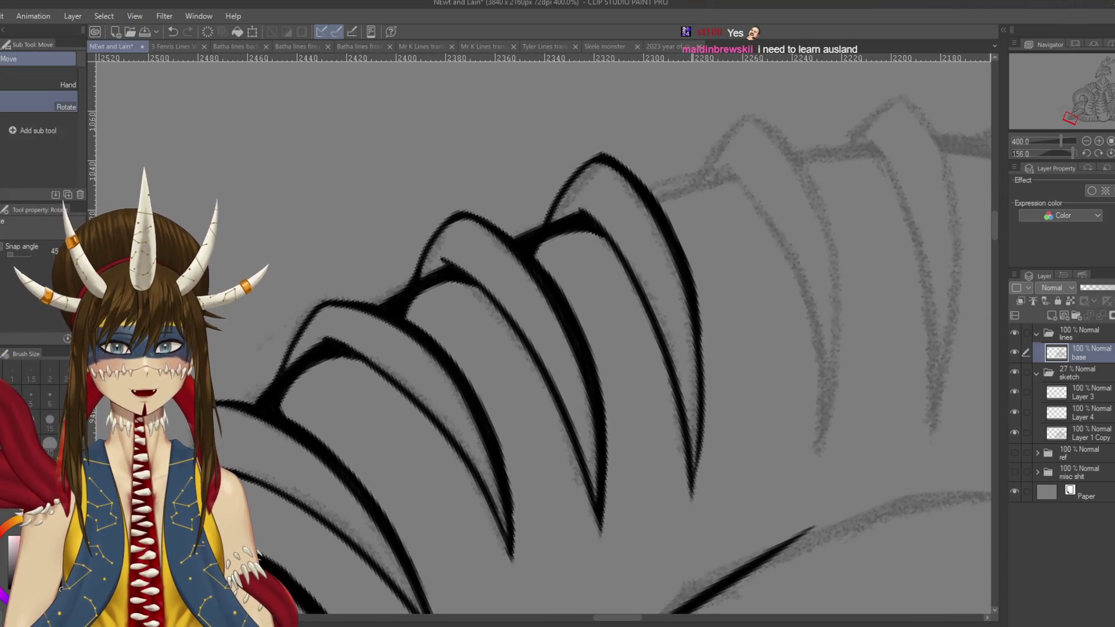
- Ink the thin claw line down to its pointed tip and save
drag(697, 325, 711, 402)
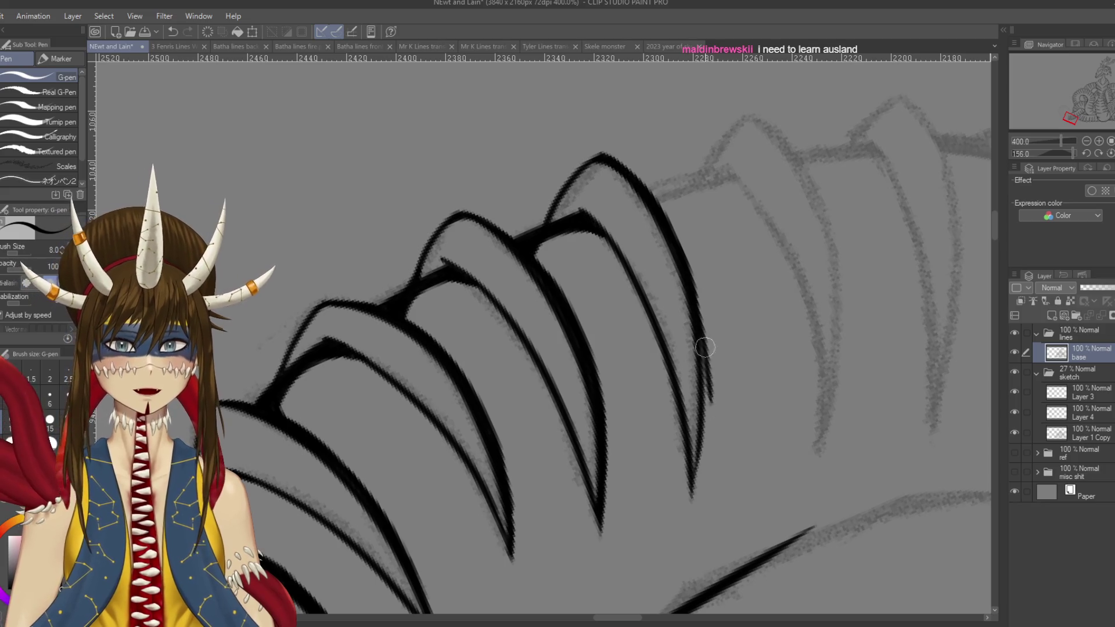
key(ctrl+z)
drag(694, 282, 713, 407)
key(ctrl+z)
key(ctrl+z)
drag(704, 328, 695, 463)
drag(706, 407, 692, 493)
key(ctrl+z)
drag(707, 441, 689, 517)
key(ctrl+z)
key(ctrl+z)
drag(707, 407, 691, 502)
key(ctrl+z)
mouse_move(704, 441)
mouse_down()
mouse_move(692, 511)
mouse_move(567, 503)
mouse_up()
key(ctrl+s)
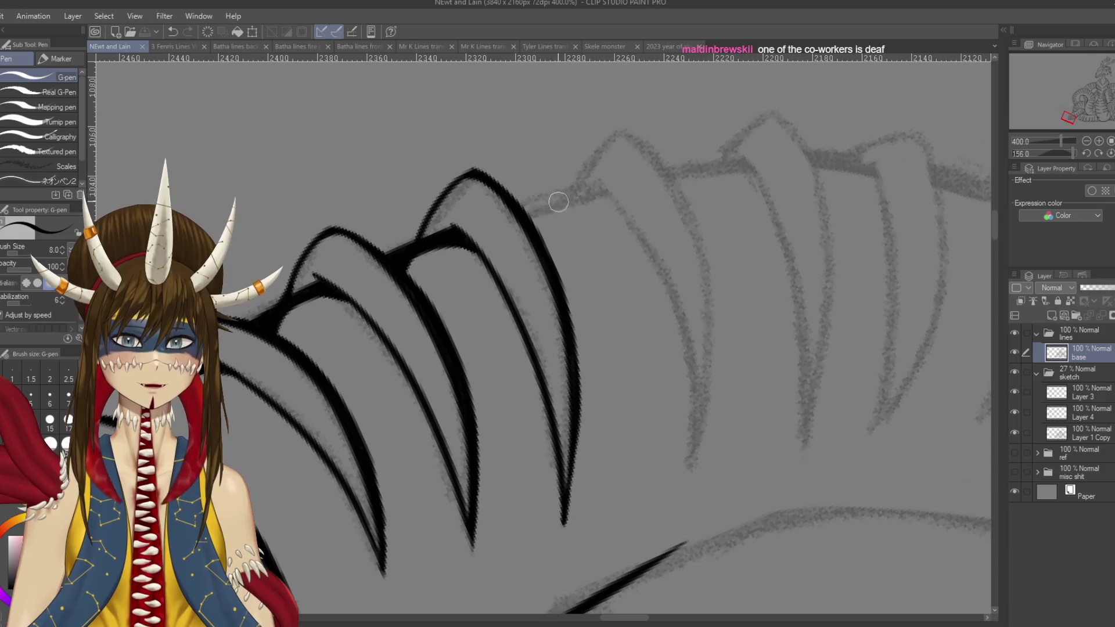
- Re-ink the inner claw stroke on the uninked claws, save, and paste the Push Pop image onto a new layer
mouse_move(572, 222)
mouse_down()
mouse_move(770, 385)
mouse_move(662, 364)
mouse_up()
key(ctrl+minus)
key(ctrl+minus)
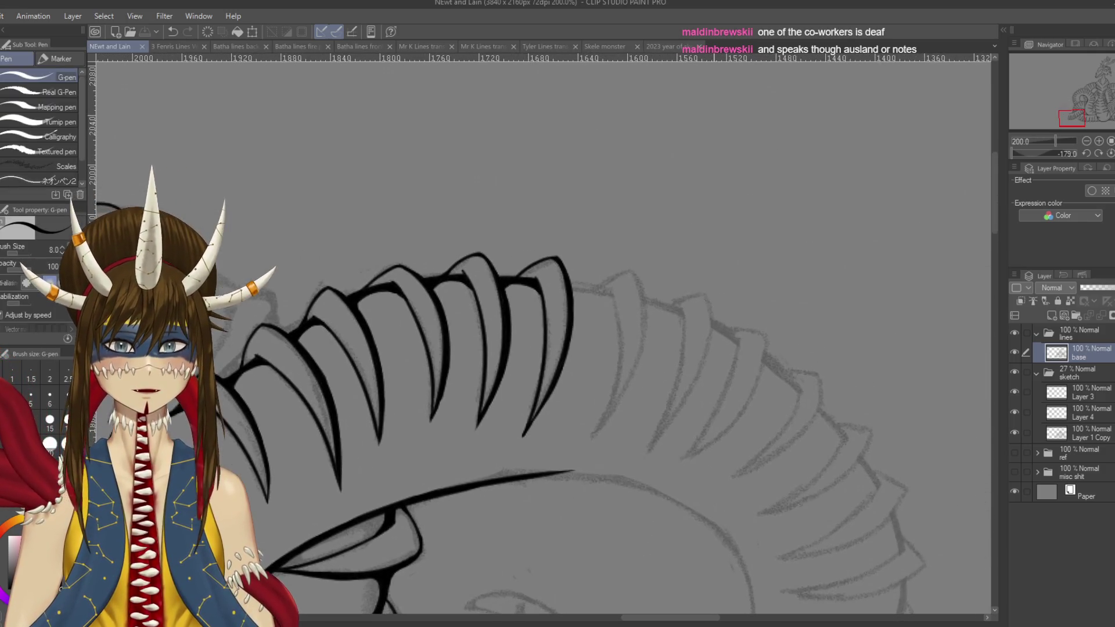
scroll(713, 345, up, 2)
mouse_move(554, 198)
mouse_down()
mouse_move(604, 182)
mouse_move(531, 521)
mouse_up()
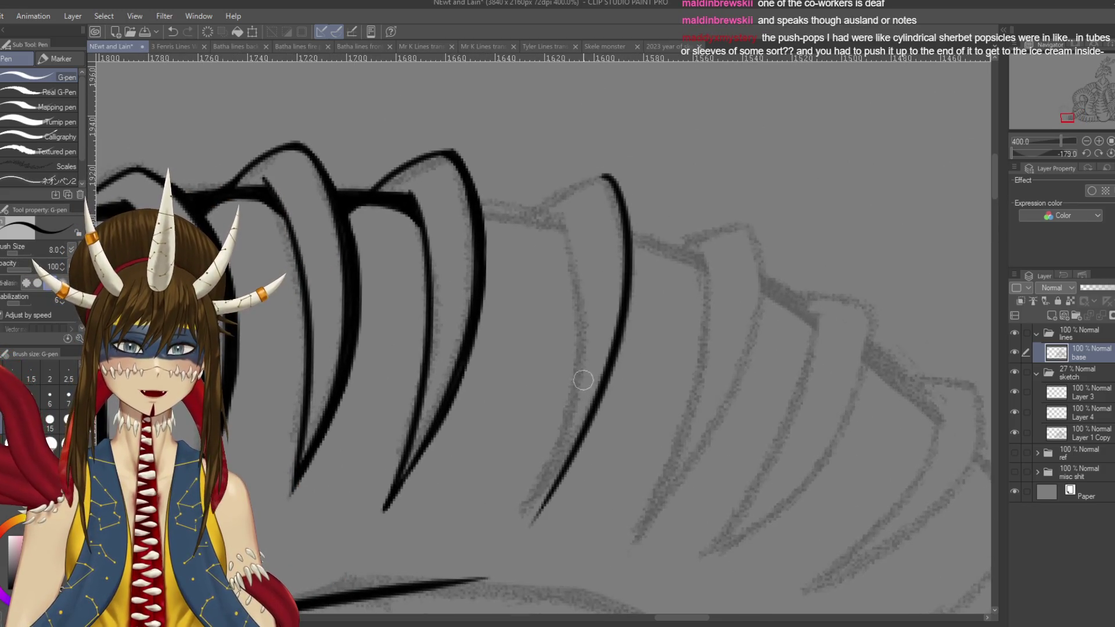
key(ctrl+z)
mouse_move(609, 174)
mouse_down()
mouse_move(522, 212)
mouse_move(533, 525)
mouse_up()
key(ctrl+z)
drag(560, 216, 529, 526)
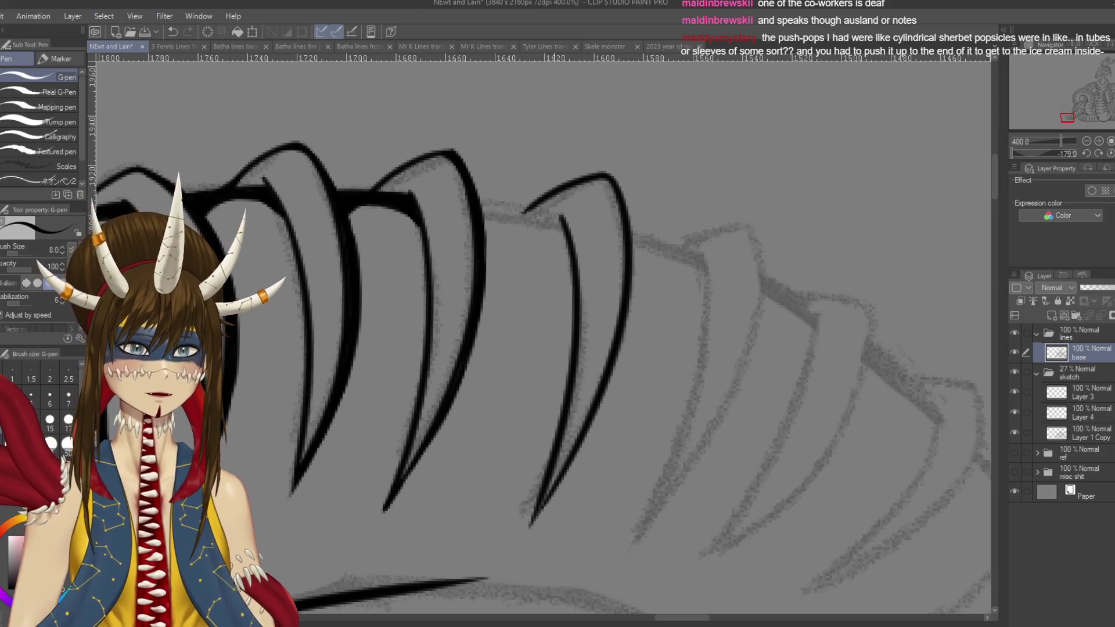
key(ctrl+s)
drag(572, 308, 523, 250)
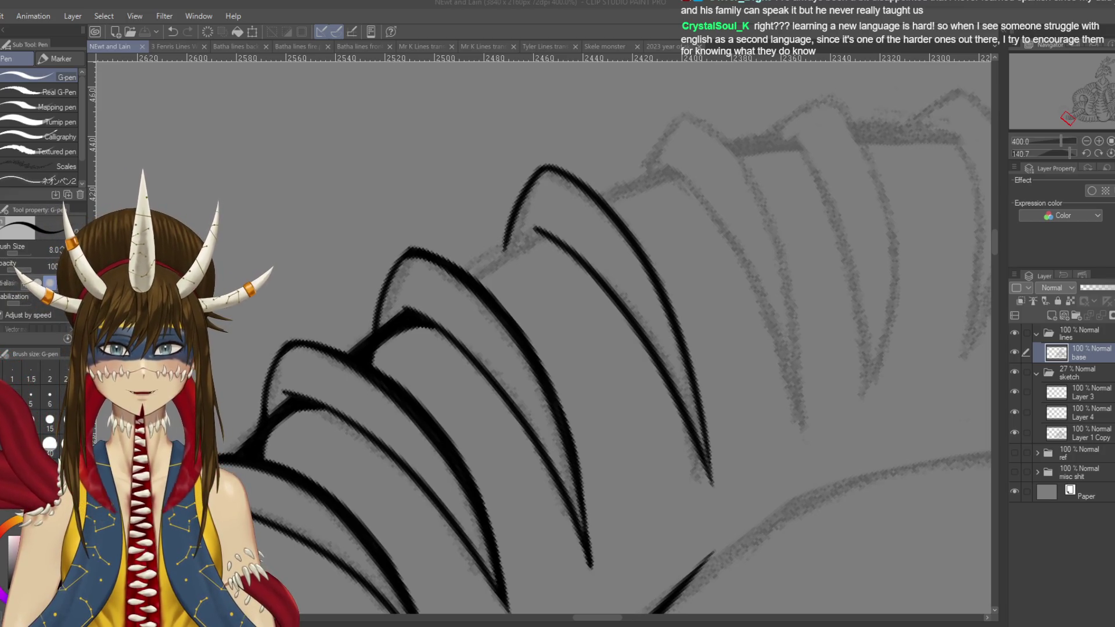
key(ctrl+shift+n)
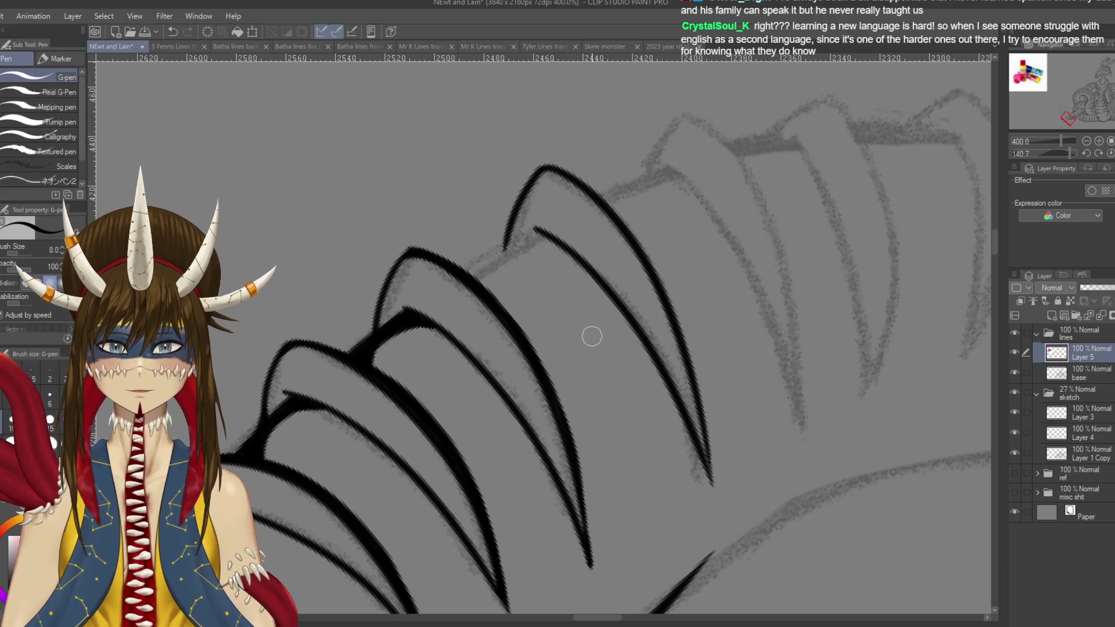
- Remove the pasted Push Pop reference image along with its Layer 5
scroll(592, 334, down, 3)
drag(592, 335, 511, 354)
mouse_move(1071, 119)
mouse_down()
mouse_move(1027, 73)
mouse_move(1036, 76)
mouse_up()
scroll(592, 334, down, 2)
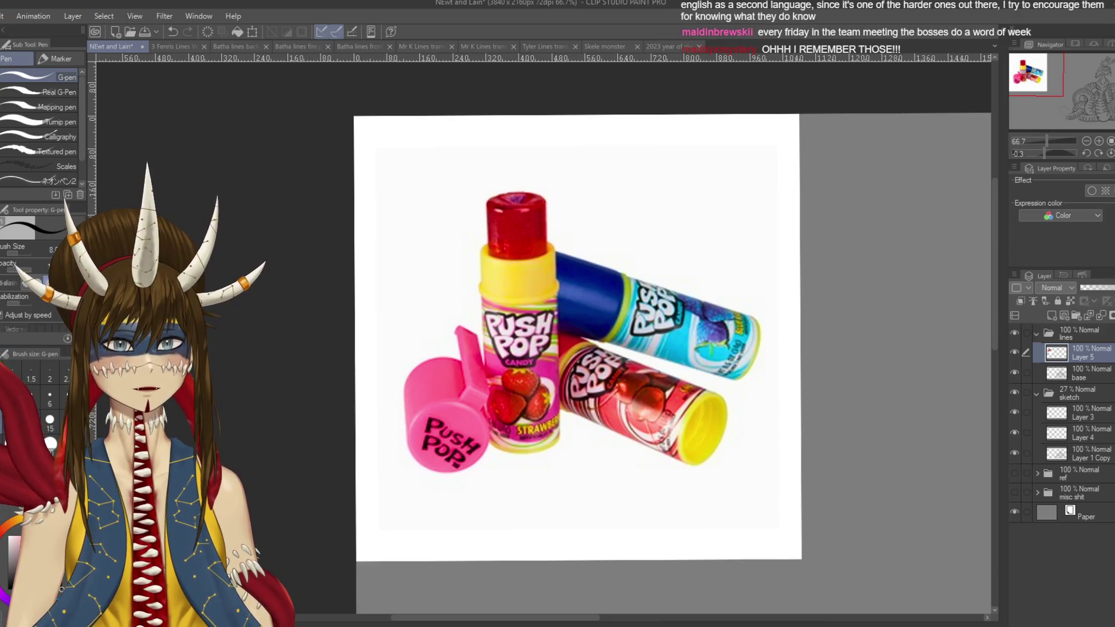
key(ctrl+z)
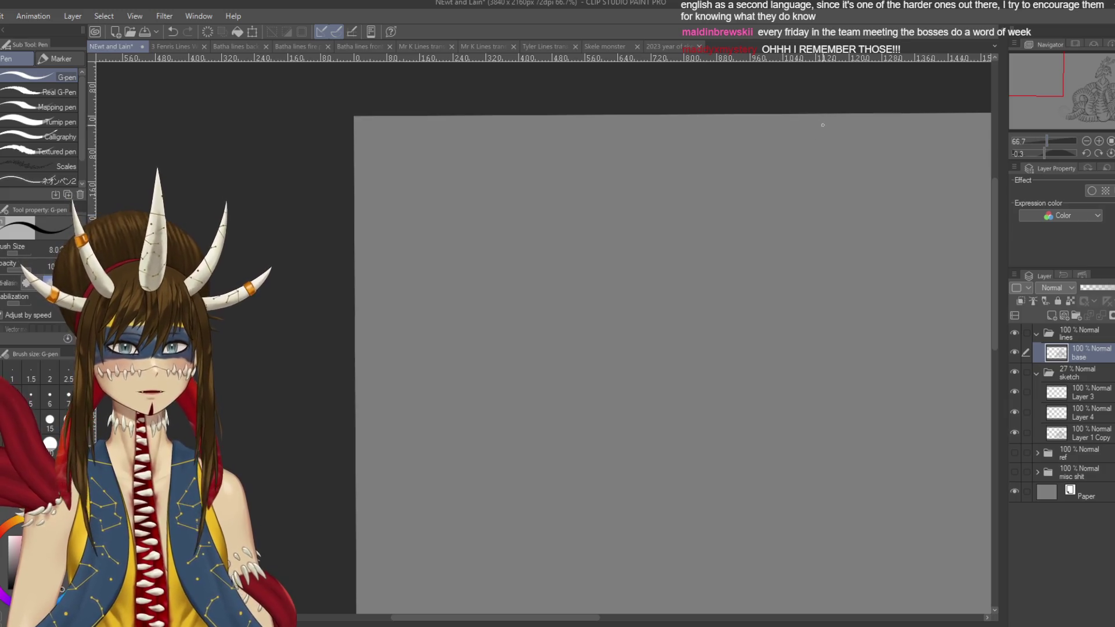
mouse_move(840, 366)
mouse_down()
mouse_move(726, 145)
mouse_move(668, 70)
mouse_move(639, 58)
mouse_up()
- Rotate, pan and zoom in on the creature's coiled plates for inking
mouse_move(755, 348)
mouse_down()
mouse_move(667, 453)
mouse_move(522, 482)
mouse_move(394, 418)
mouse_move(349, 279)
mouse_up()
drag(580, 290, 517, 360)
key(ctrl+plus)
key(ctrl+plus)
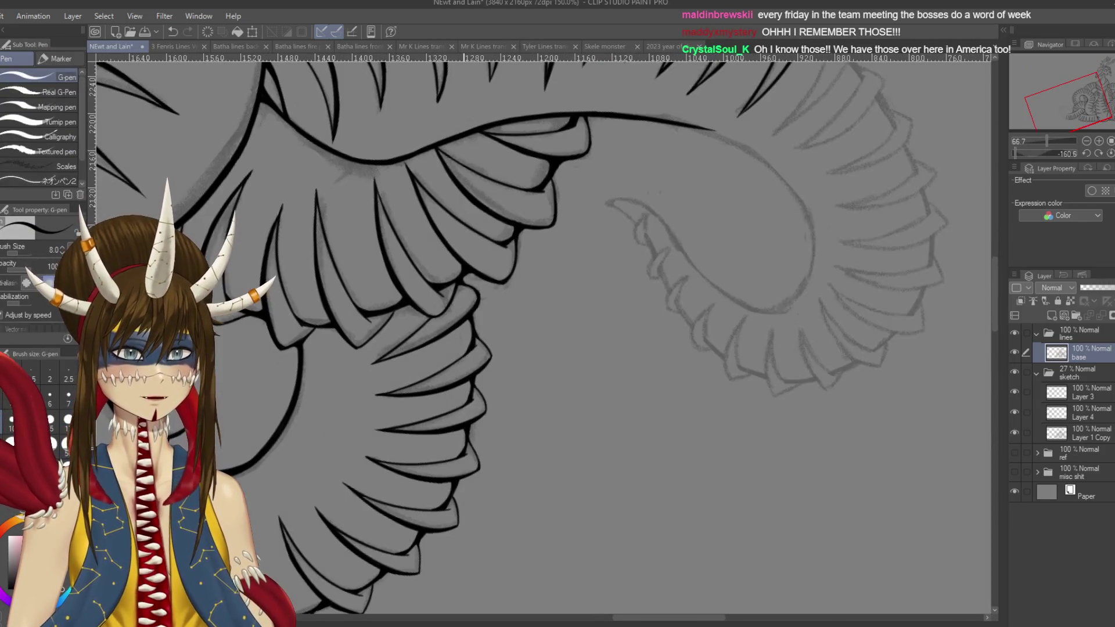
drag(523, 320, 503, 369)
key(ctrl+plus)
key(ctrl+plus)
key(ctrl+plus)
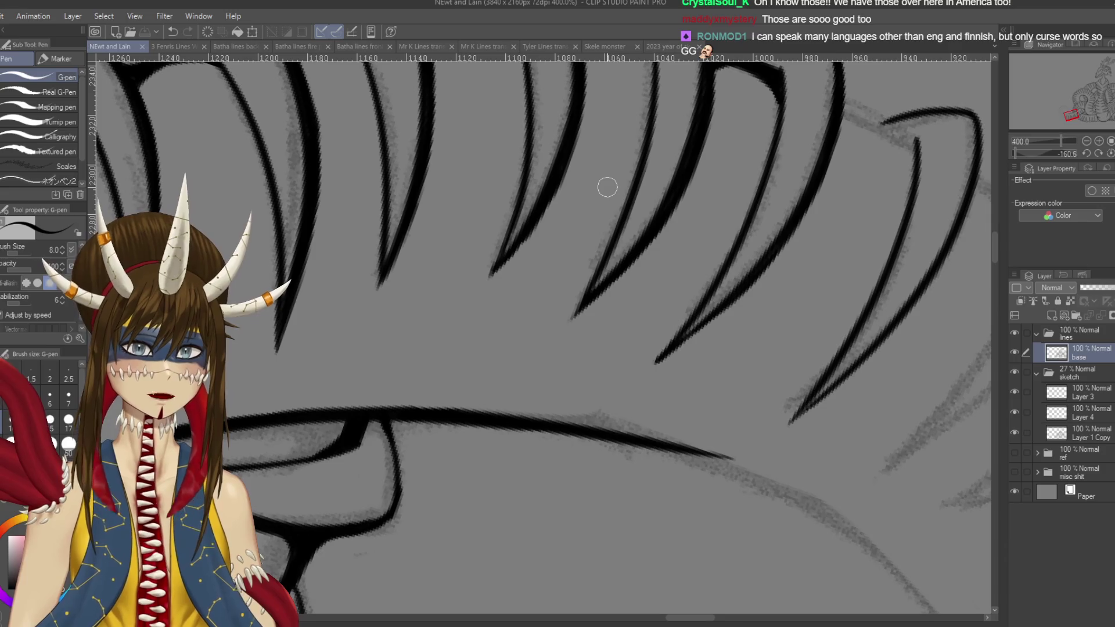
drag(607, 187, 532, 413)
scroll(533, 412, up, 2)
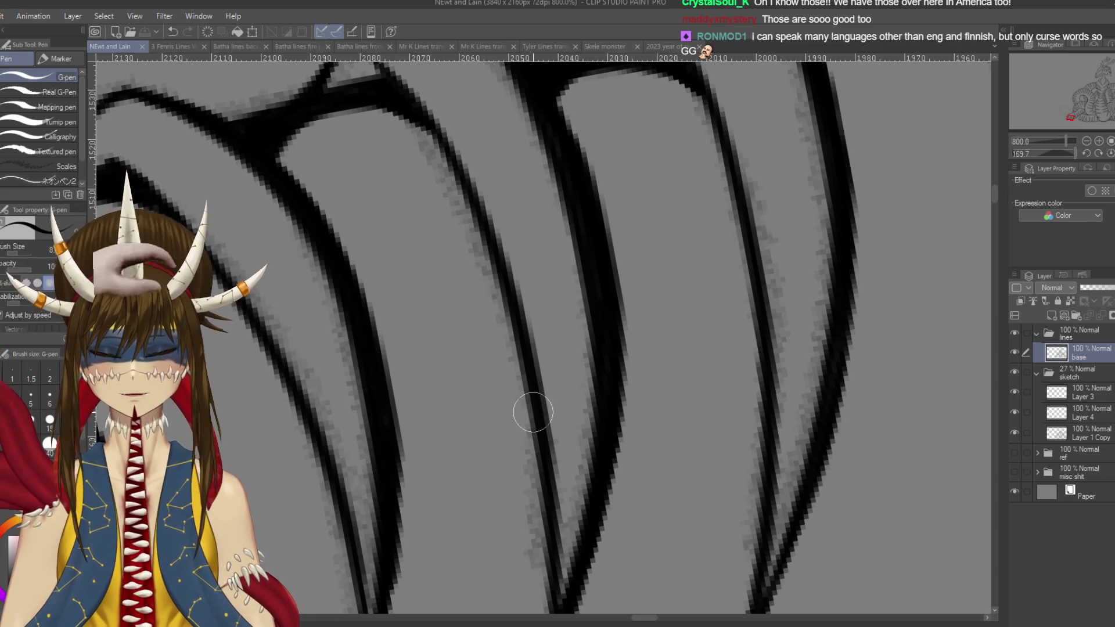
scroll(533, 412, down, 2)
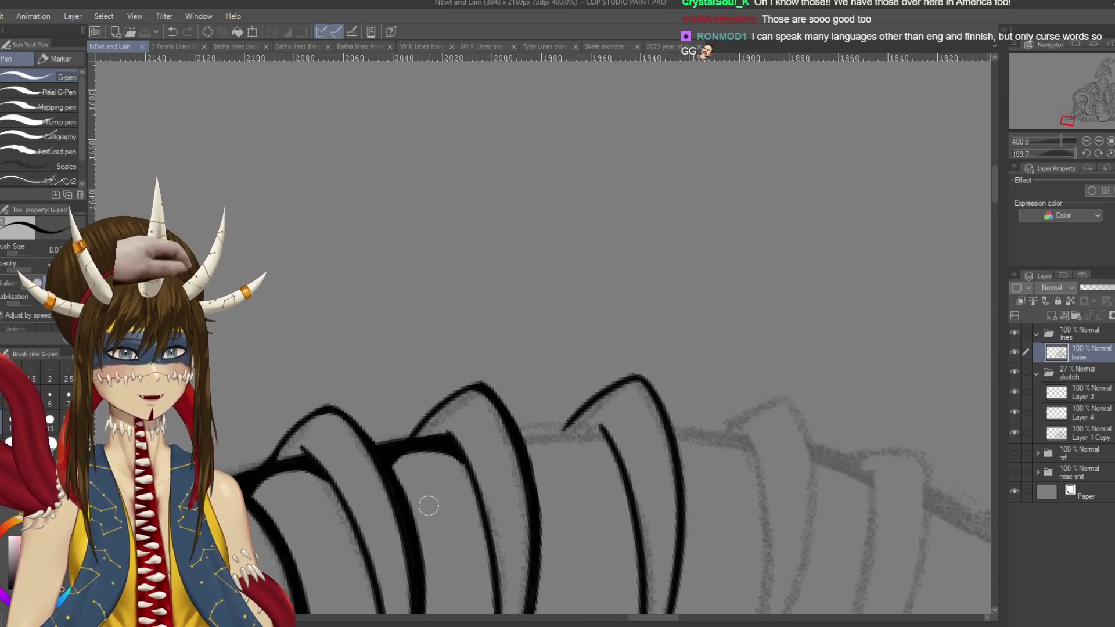
- Close the rightmost plate's tip and ink a thick line down its right edge to the point
scroll(428, 506, down, 5)
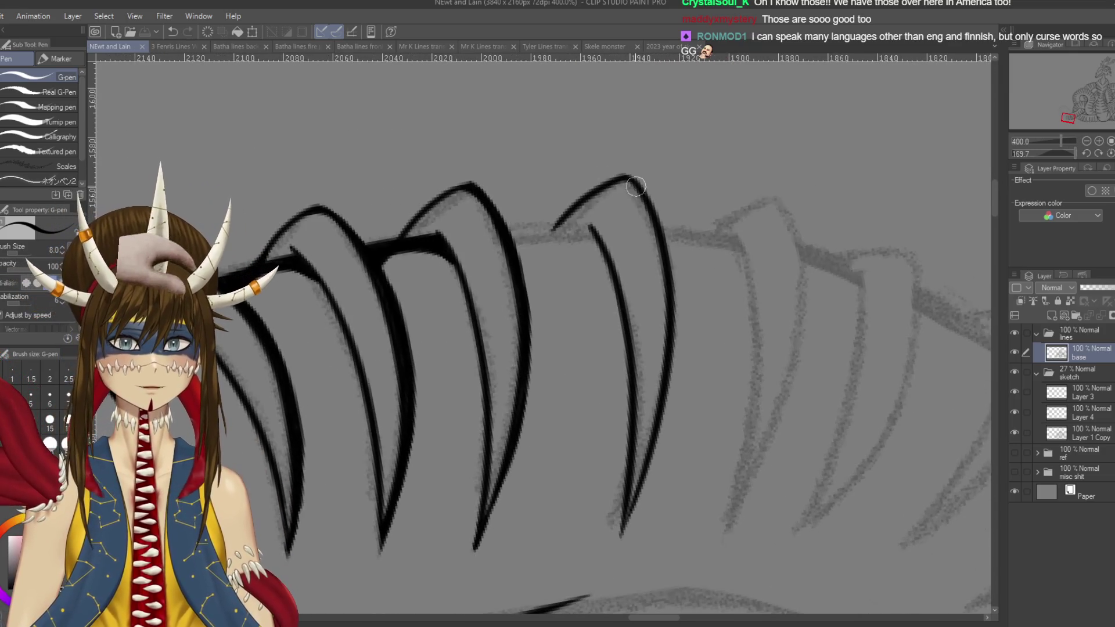
drag(611, 182, 655, 212)
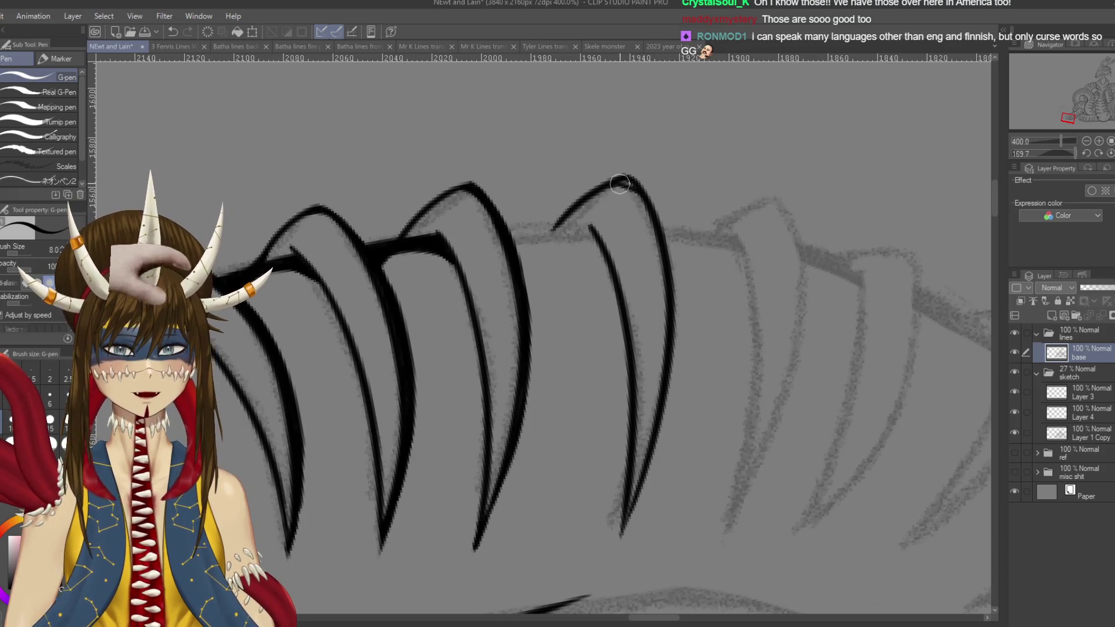
mouse_move(667, 227)
mouse_down()
mouse_move(636, 180)
mouse_move(668, 243)
mouse_move(680, 326)
mouse_move(679, 309)
mouse_move(663, 441)
mouse_up()
mouse_move(672, 299)
mouse_down()
mouse_move(662, 428)
mouse_move(685, 338)
mouse_move(648, 435)
mouse_up()
drag(683, 342, 644, 444)
drag(645, 325, 531, 323)
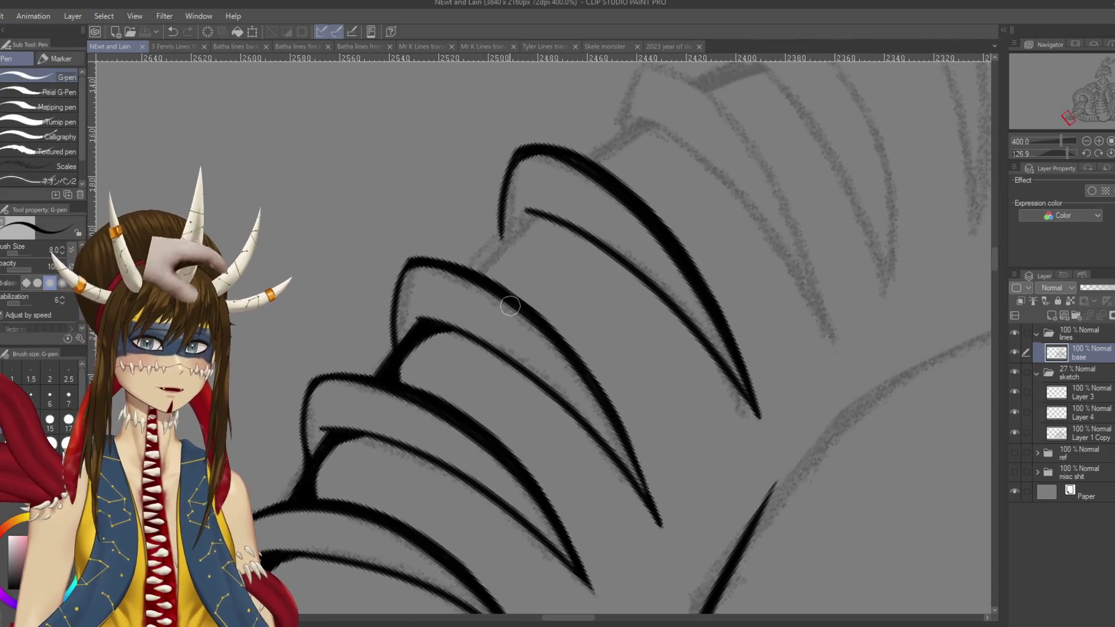
key(ctrl+z)
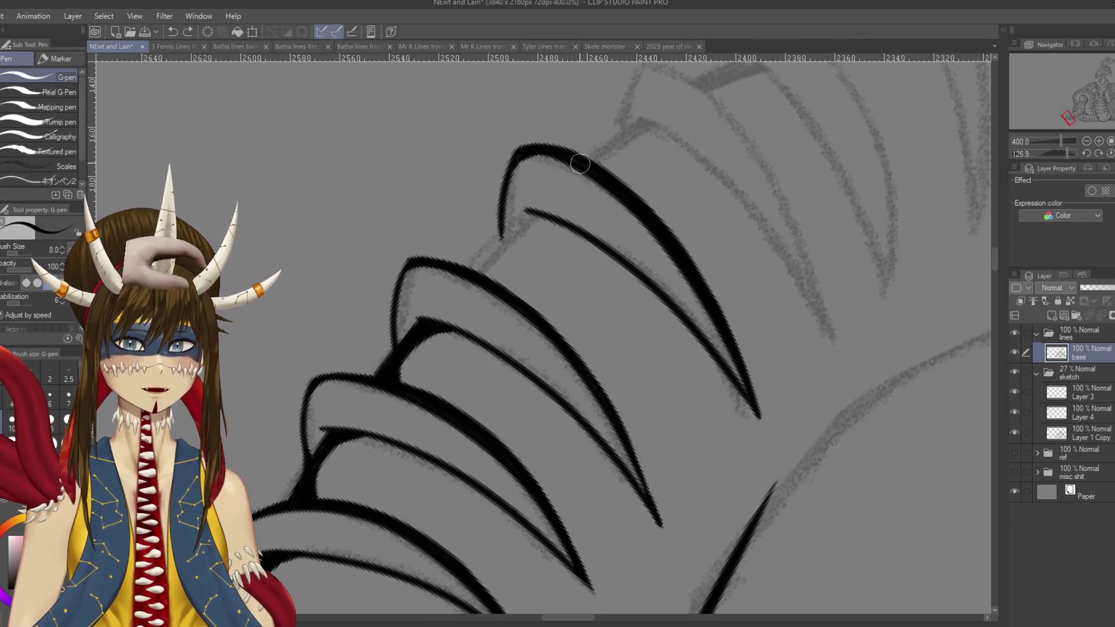
key(ctrl+y)
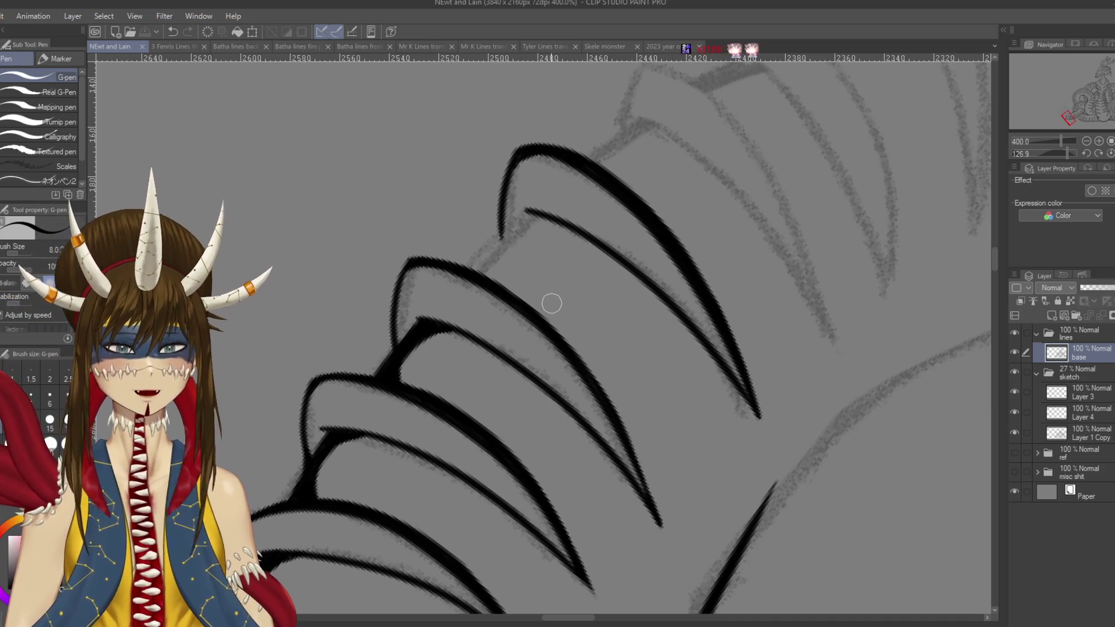
drag(552, 303, 354, 281)
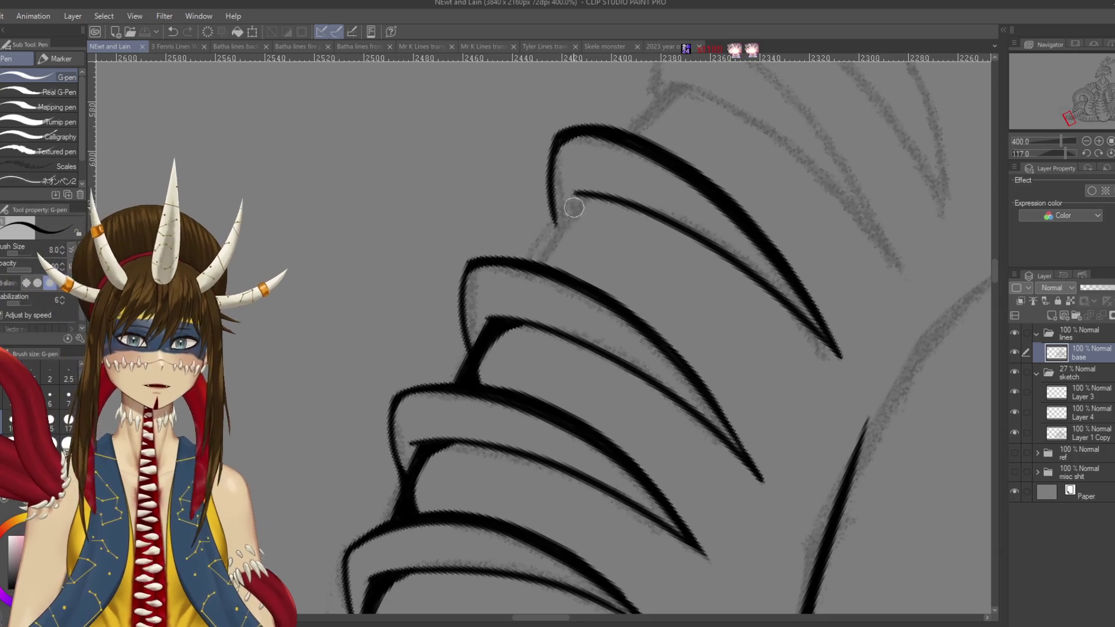
- Ink the top plate's left edge, thicken its upper corner, and save
drag(576, 195, 530, 281)
key(ctrl+z)
drag(576, 195, 531, 264)
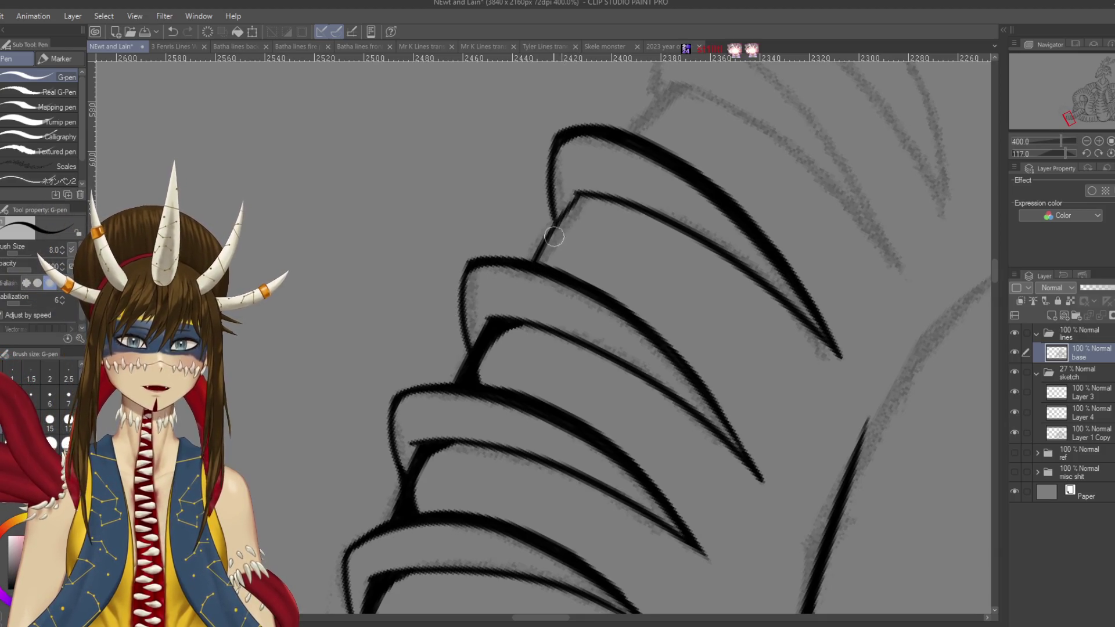
mouse_move(563, 222)
mouse_down()
mouse_move(607, 200)
mouse_move(543, 256)
mouse_up()
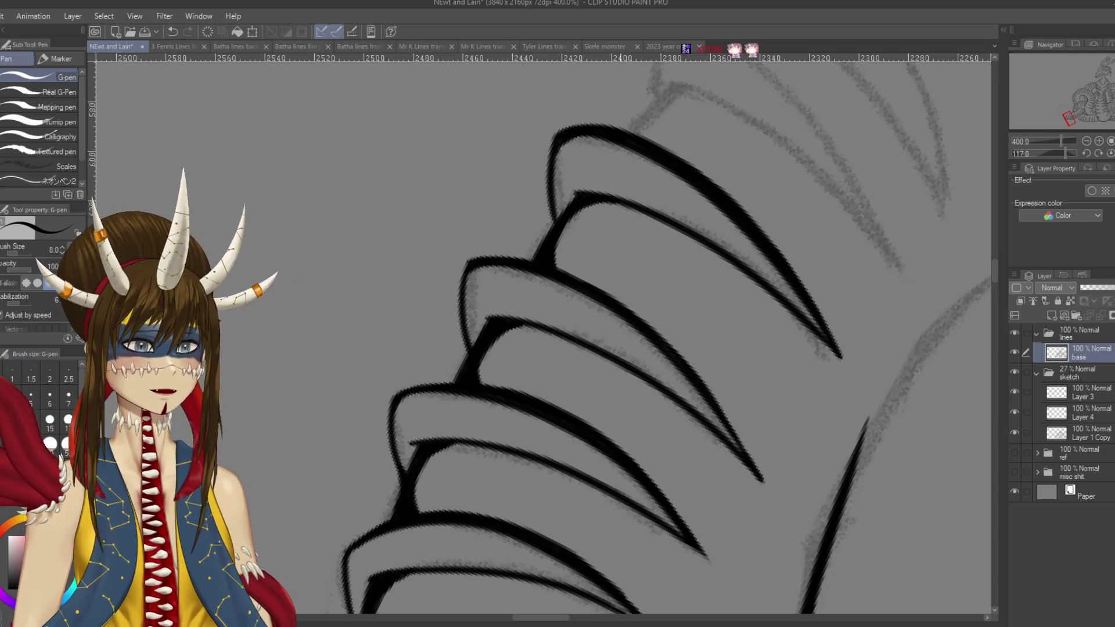
key(ctrl+s)
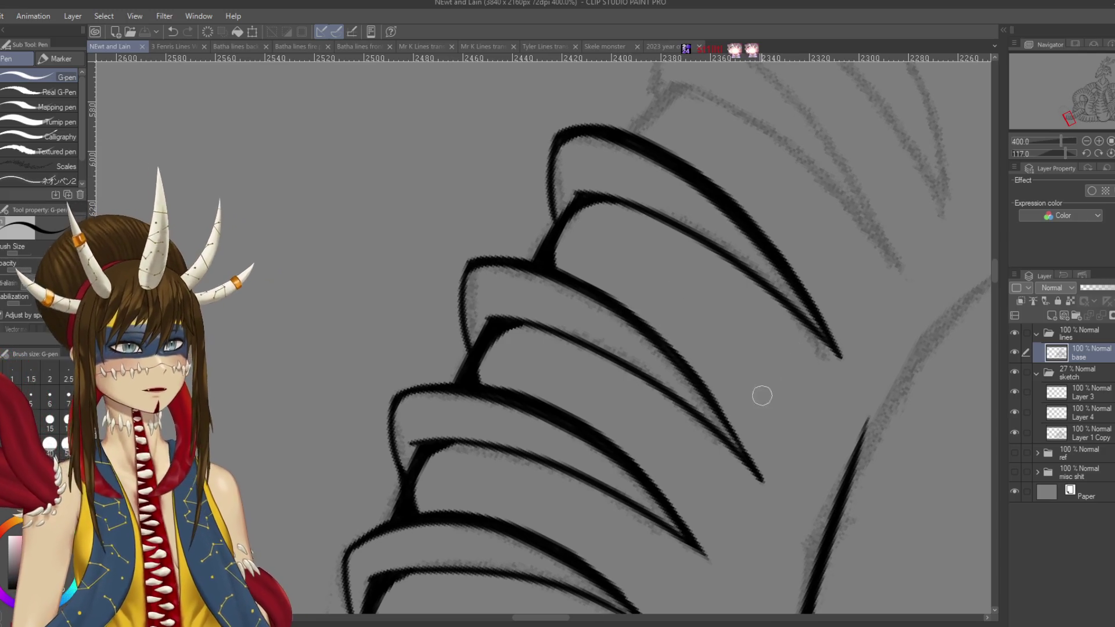
- Add a new Layer 5 above base and move the view to the canvas's top-left corner
scroll(761, 393, up, 3)
scroll(761, 394, right, 2)
drag(758, 352, 816, 460)
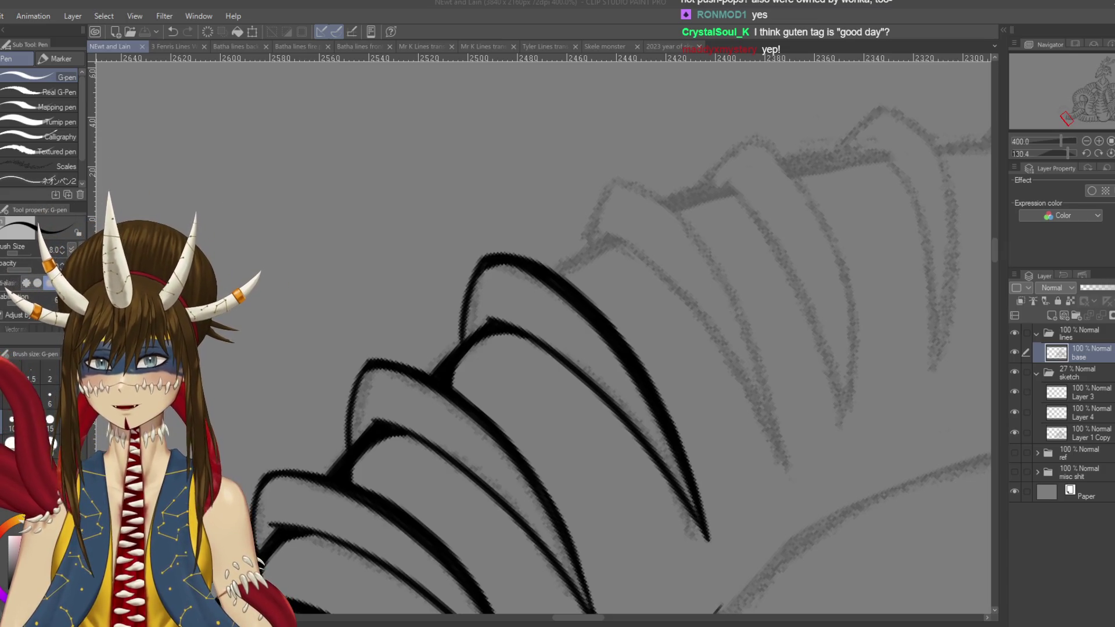
key(ctrl+shift+n)
mouse_move(408, 364)
mouse_down()
mouse_move(755, 581)
mouse_move(580, 407)
mouse_move(639, 464)
mouse_move(581, 377)
mouse_up()
mouse_move(407, 233)
mouse_down()
mouse_move(813, 493)
mouse_move(871, 551)
mouse_up()
mouse_move(349, 174)
mouse_down()
mouse_move(639, 406)
mouse_move(900, 580)
mouse_up()
drag(232, 174, 624, 366)
scroll(624, 365, up, 10)
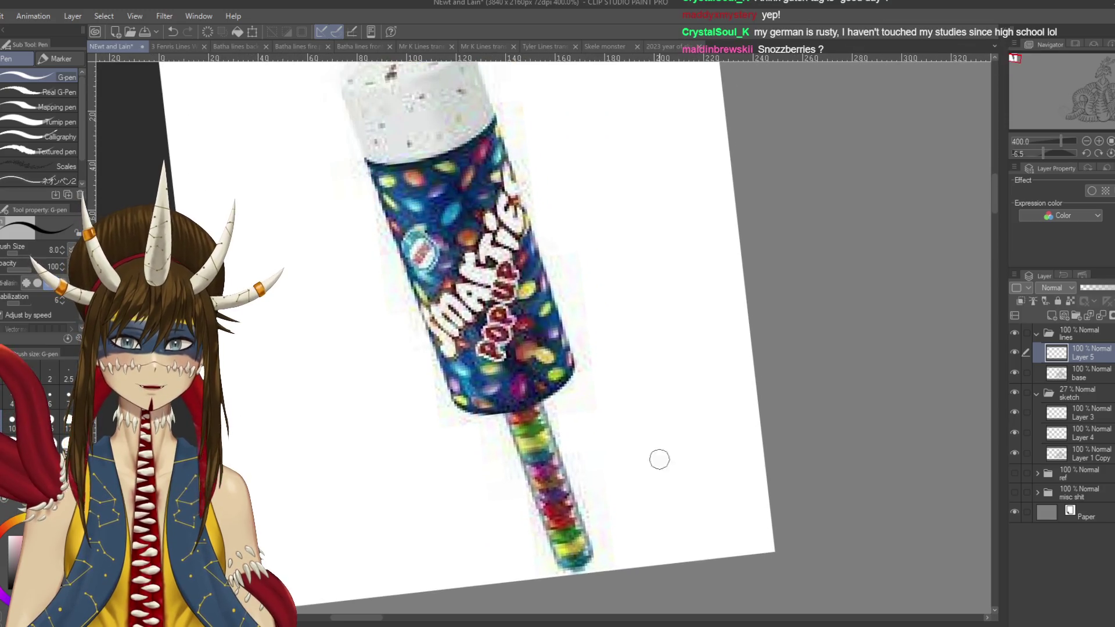
- Level the canvas and delete the pasted Smarties Pop Up photo with its Layer 5
scroll(659, 458, down, 1)
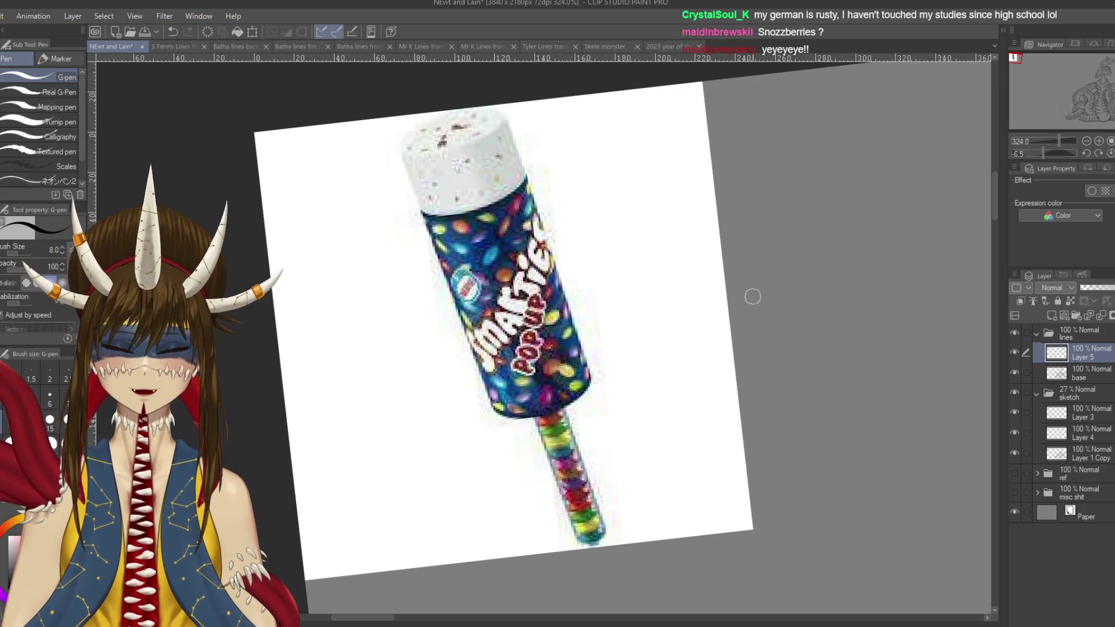
drag(752, 296, 473, 327)
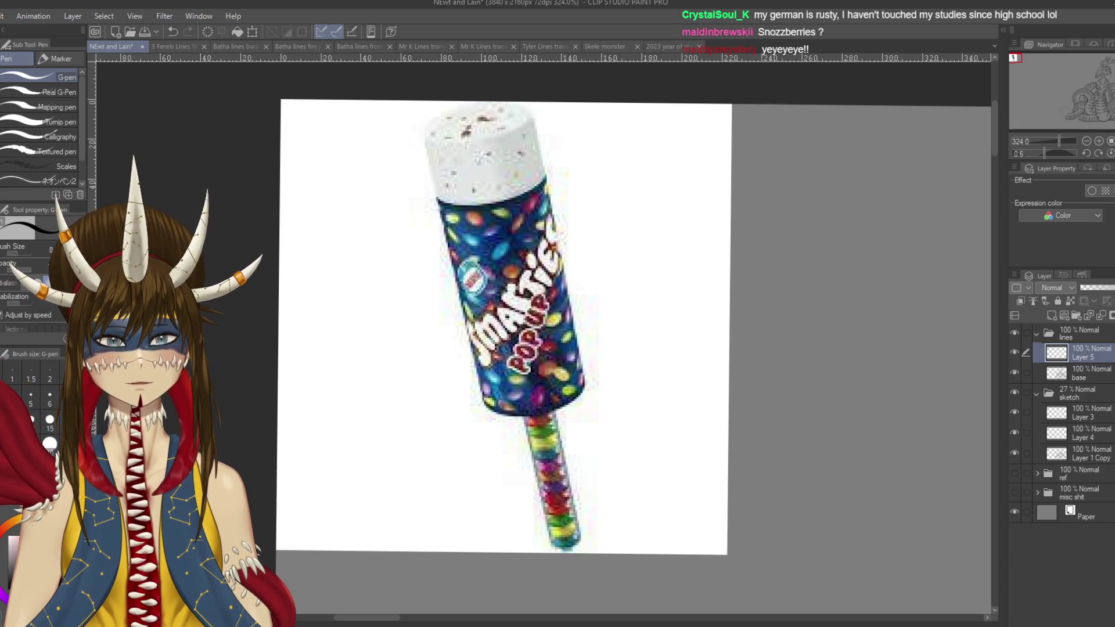
key(ctrl+z)
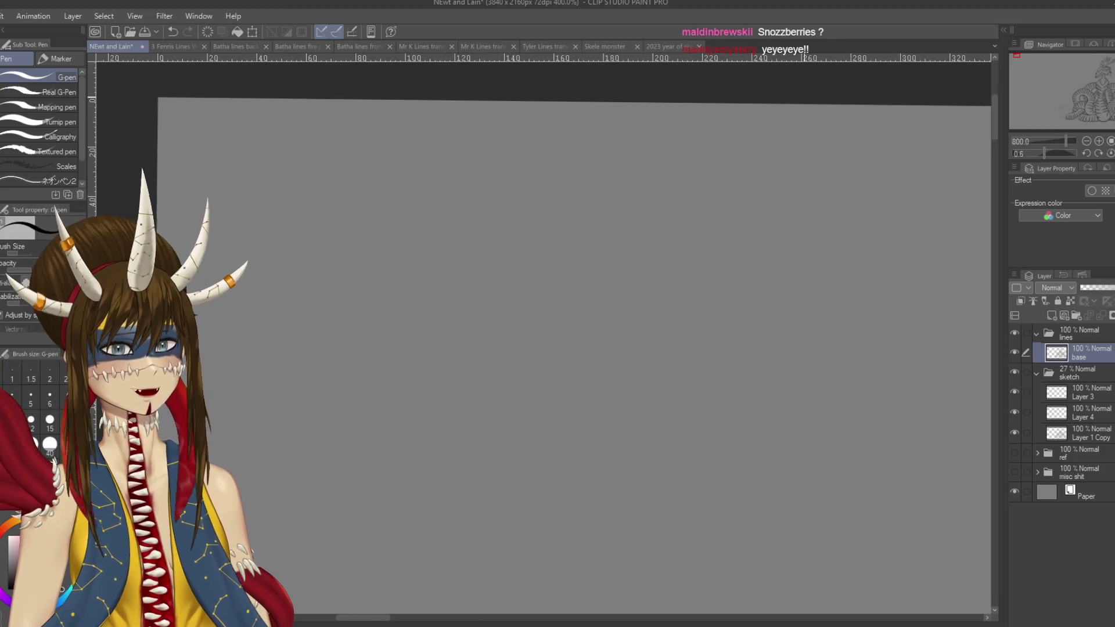
scroll(804, 97, down, 3)
- Erase the stray ink mark near the ridge spike tip and save the drawing
mouse_move(930, 523)
mouse_down()
mouse_move(696, 436)
mouse_move(406, 290)
mouse_move(163, 116)
mouse_up()
mouse_move(697, 407)
mouse_down()
mouse_move(581, 348)
mouse_move(522, 291)
mouse_move(639, 175)
mouse_move(754, 290)
mouse_up()
scroll(558, 337, up, 3)
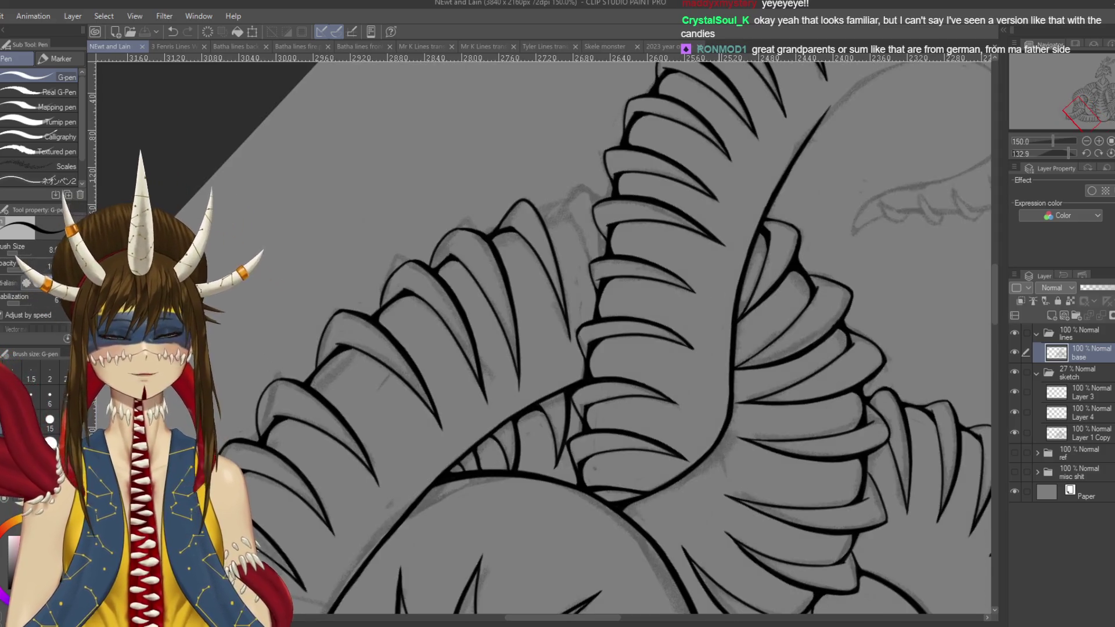
scroll(386, 281, up, 1)
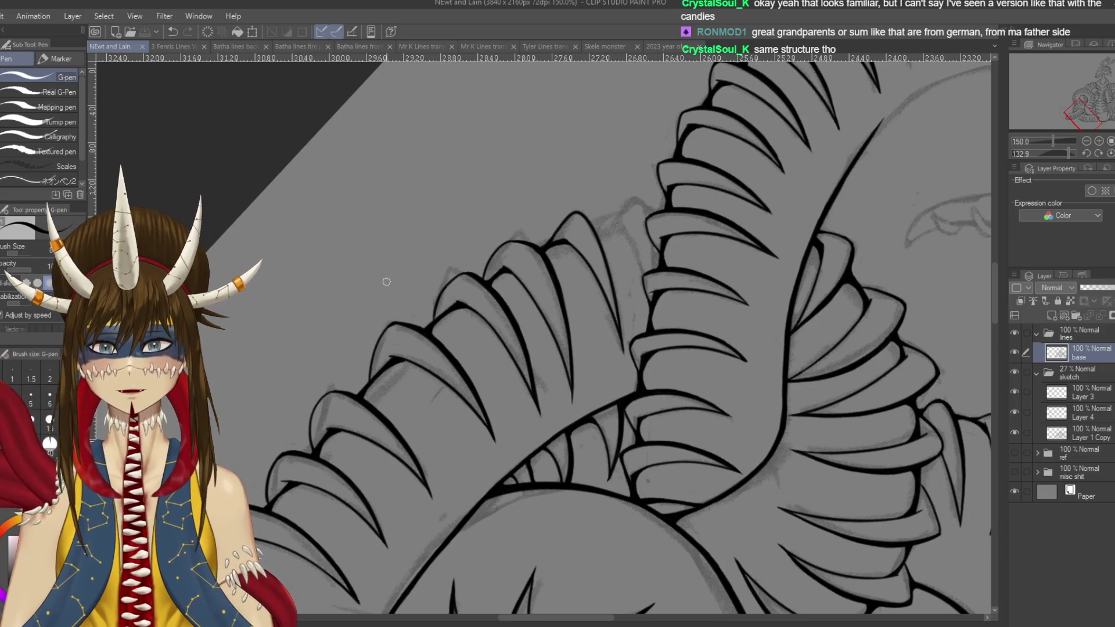
scroll(386, 281, up, 2)
key(e)
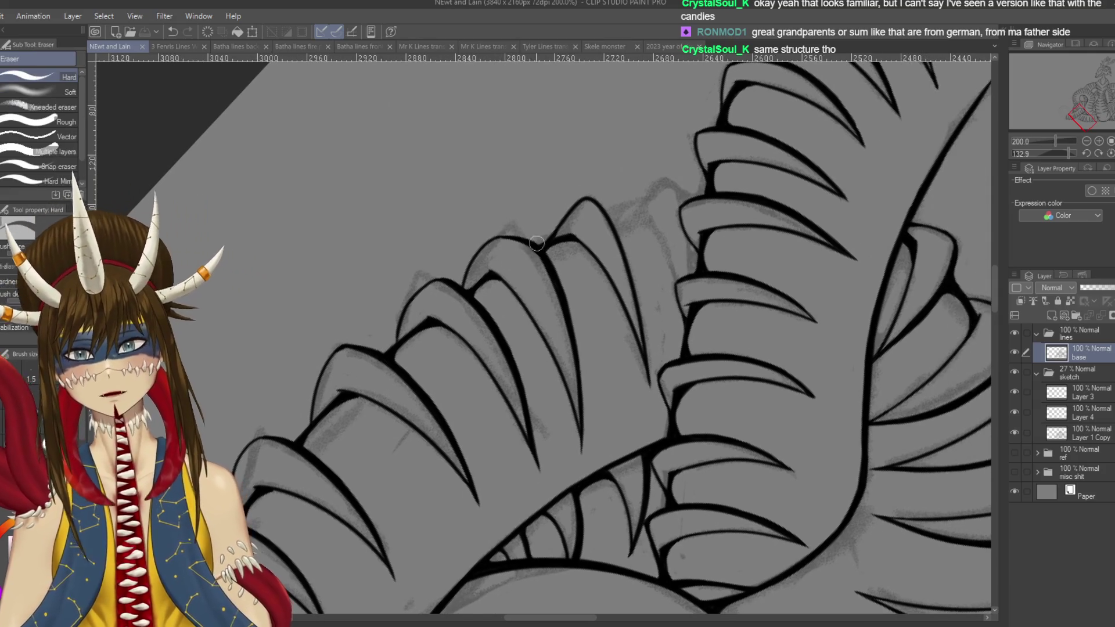
drag(531, 256, 540, 265)
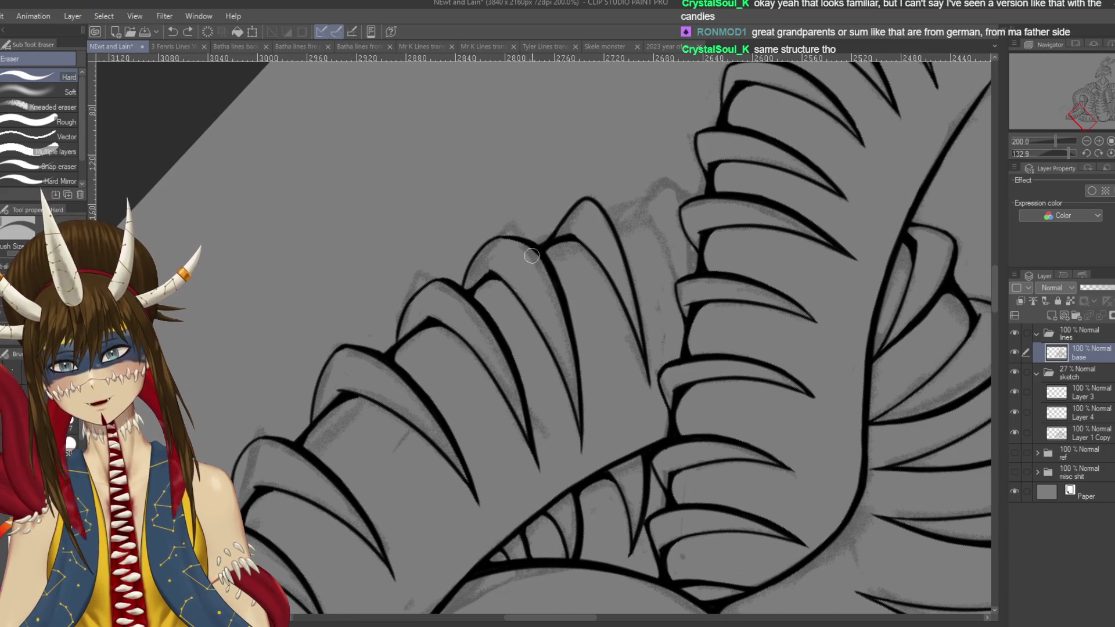
key(ctrl+s)
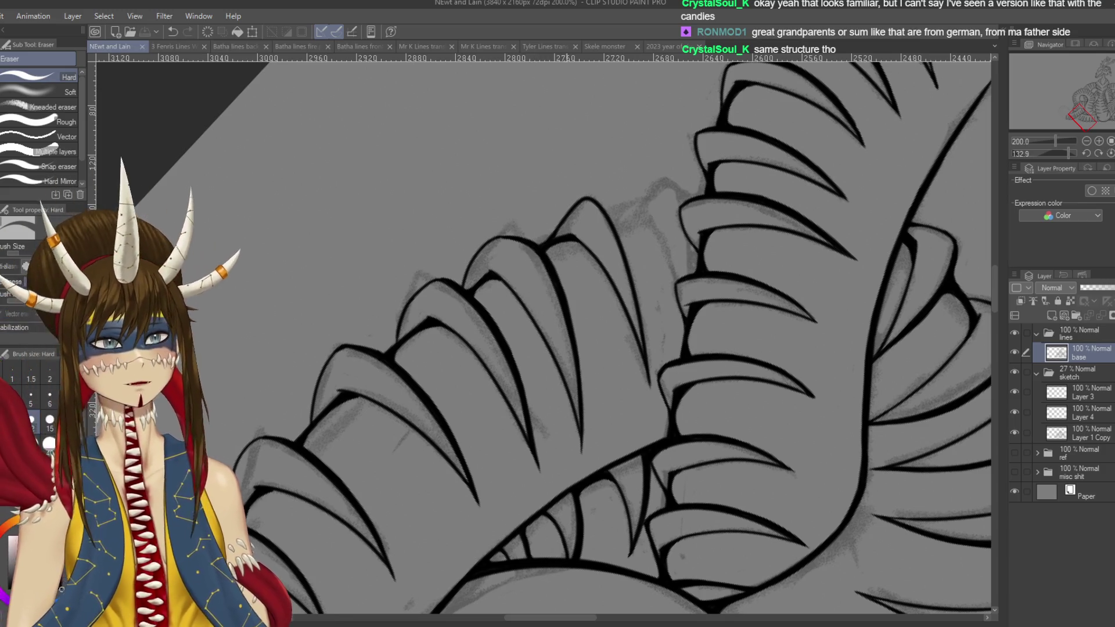
drag(598, 341, 575, 358)
key(p)
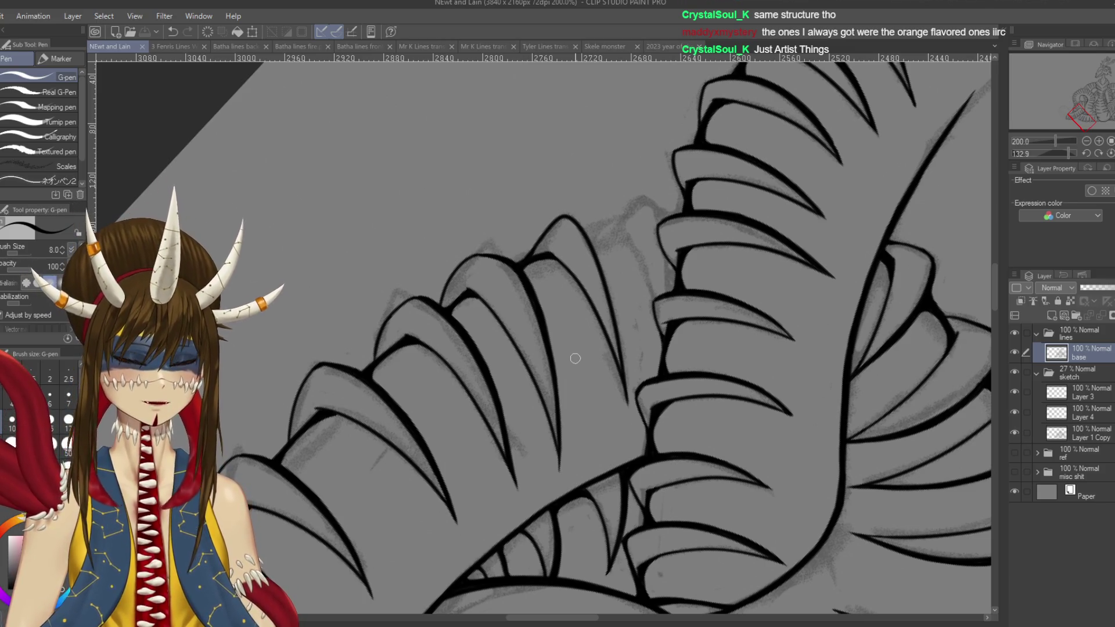
- Ink the plate's long outer edge down to its pointed tip, retrying the stroke several times
scroll(575, 358, up, 2)
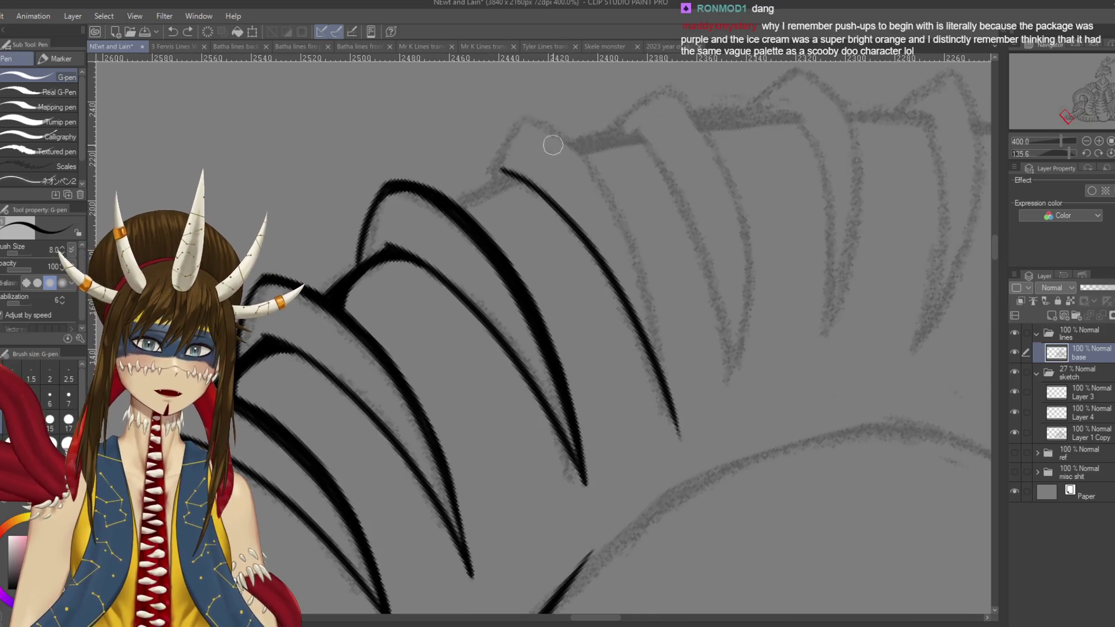
mouse_move(524, 113)
mouse_down()
mouse_move(548, 128)
mouse_move(679, 403)
mouse_up()
scroll(670, 394, down, 2)
key(ctrl+z)
drag(662, 325, 679, 424)
key(ctrl+z)
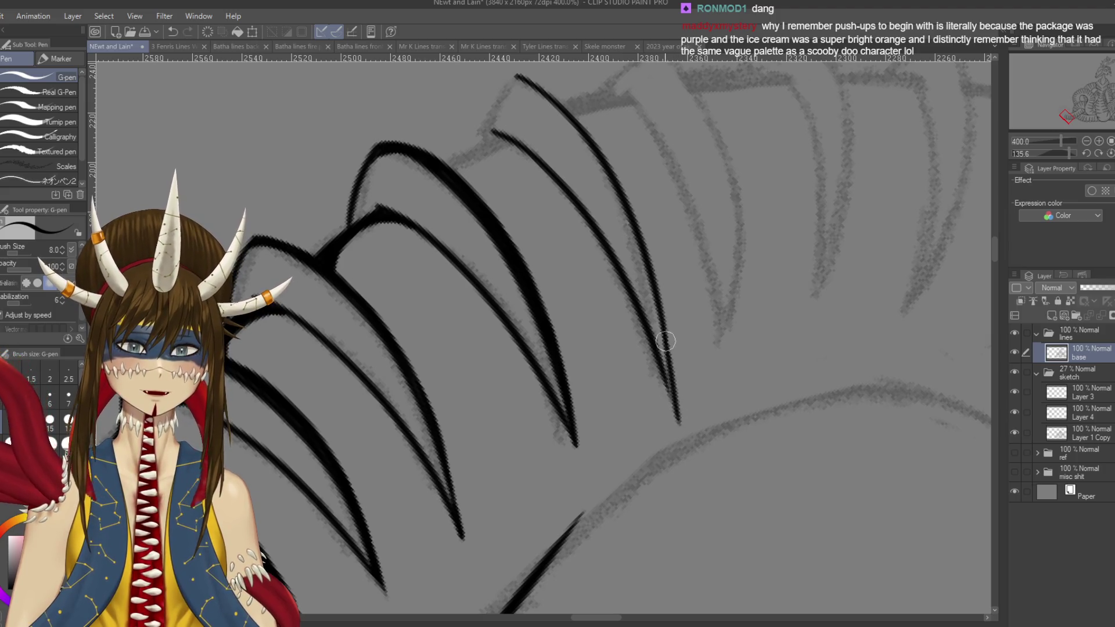
key(ctrl+z)
key(ctrl+z)
drag(516, 74, 685, 453)
key(ctrl+z)
mouse_move(516, 75)
mouse_down()
mouse_move(594, 136)
mouse_move(663, 372)
mouse_up()
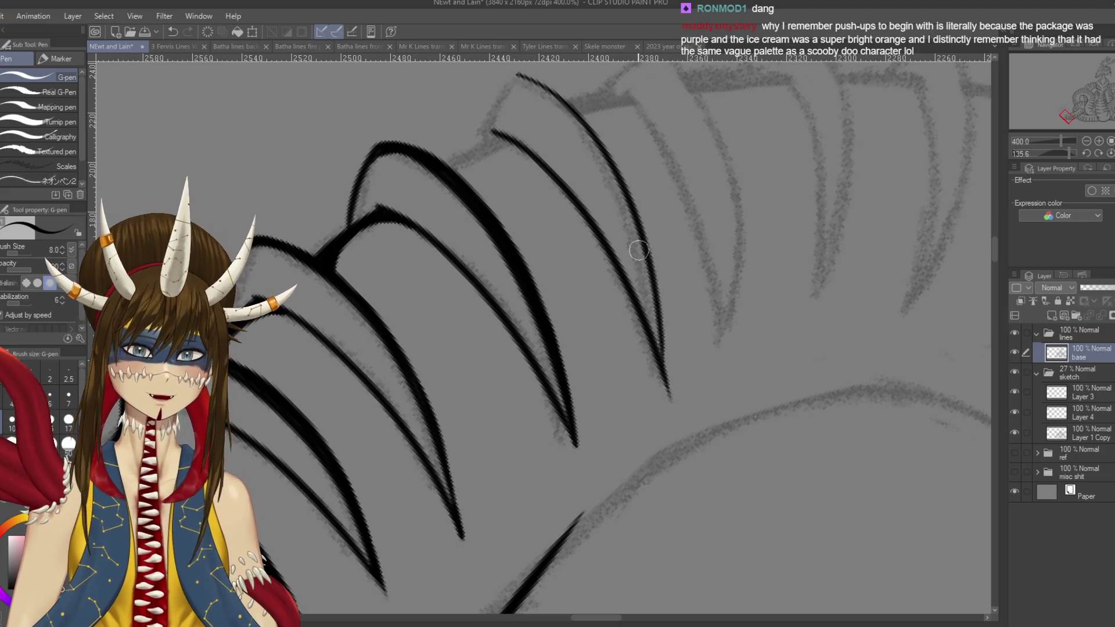
key(ctrl+z)
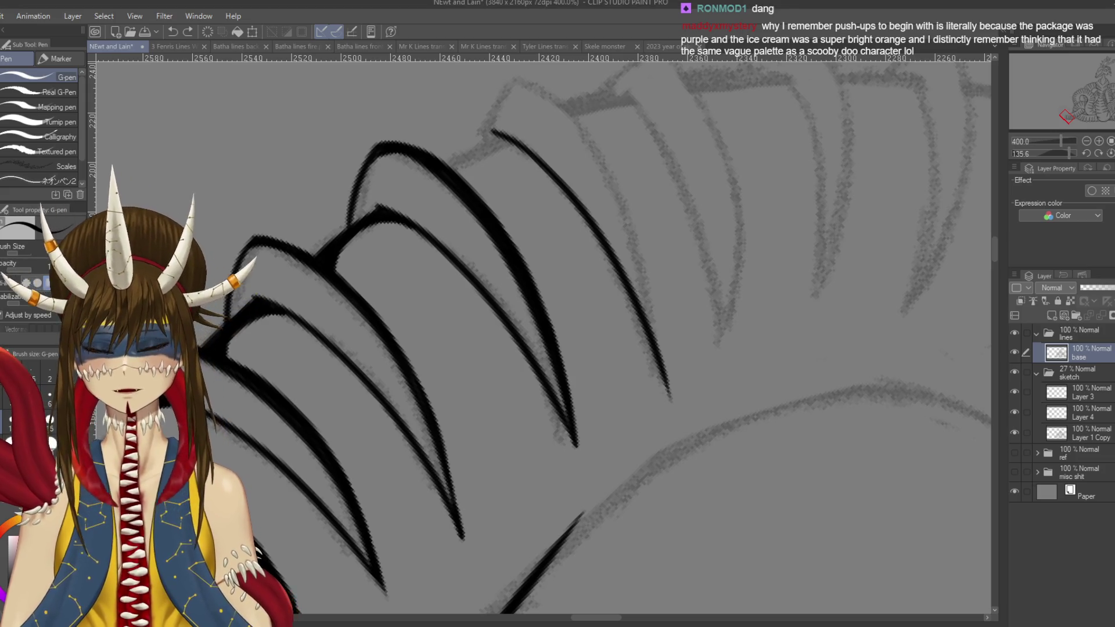
drag(506, 99, 663, 345)
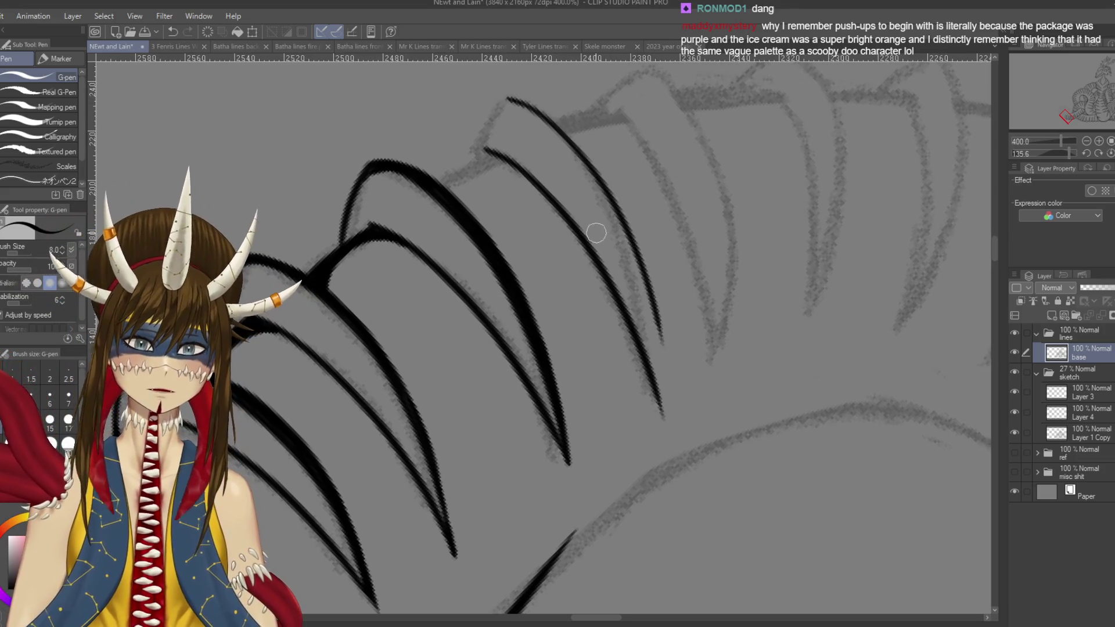
key(ctrl+z)
mouse_move(512, 99)
mouse_down()
mouse_move(642, 297)
mouse_move(662, 417)
mouse_up()
key(ctrl+z)
drag(654, 362, 664, 426)
key(ctrl+z)
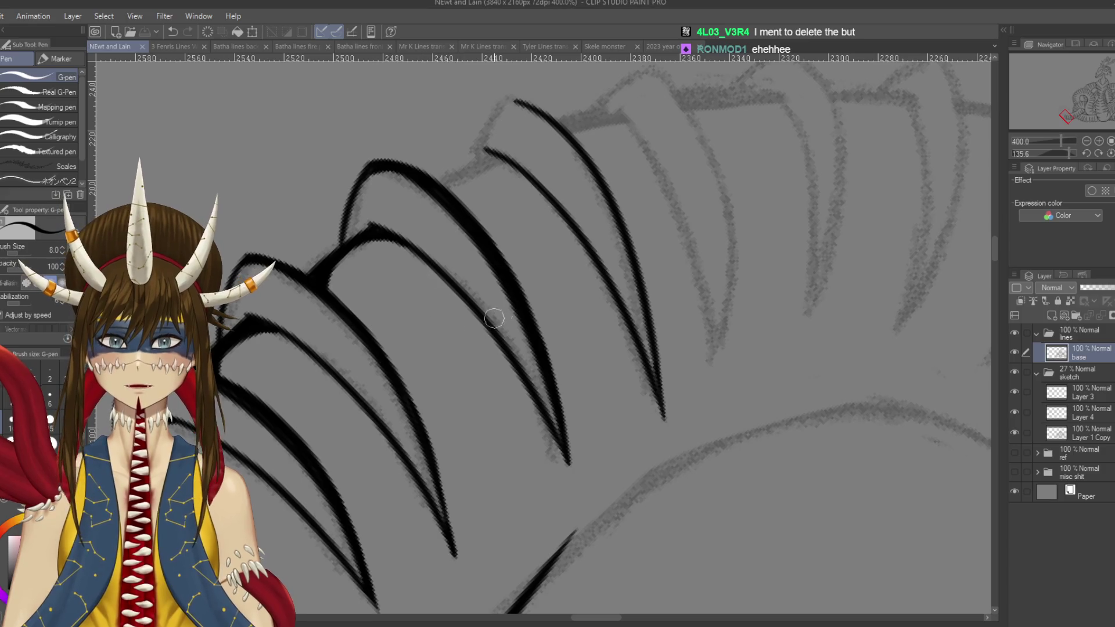
- Redraw the rightmost plate's top curve and thicken the connecting line between plates
scroll(494, 318, up, 2)
mouse_move(526, 150)
mouse_down()
mouse_move(510, 150)
mouse_move(471, 215)
mouse_up()
key(ctrl+z)
mouse_move(512, 151)
mouse_down()
mouse_move(456, 244)
mouse_move(509, 249)
mouse_move(469, 280)
mouse_up()
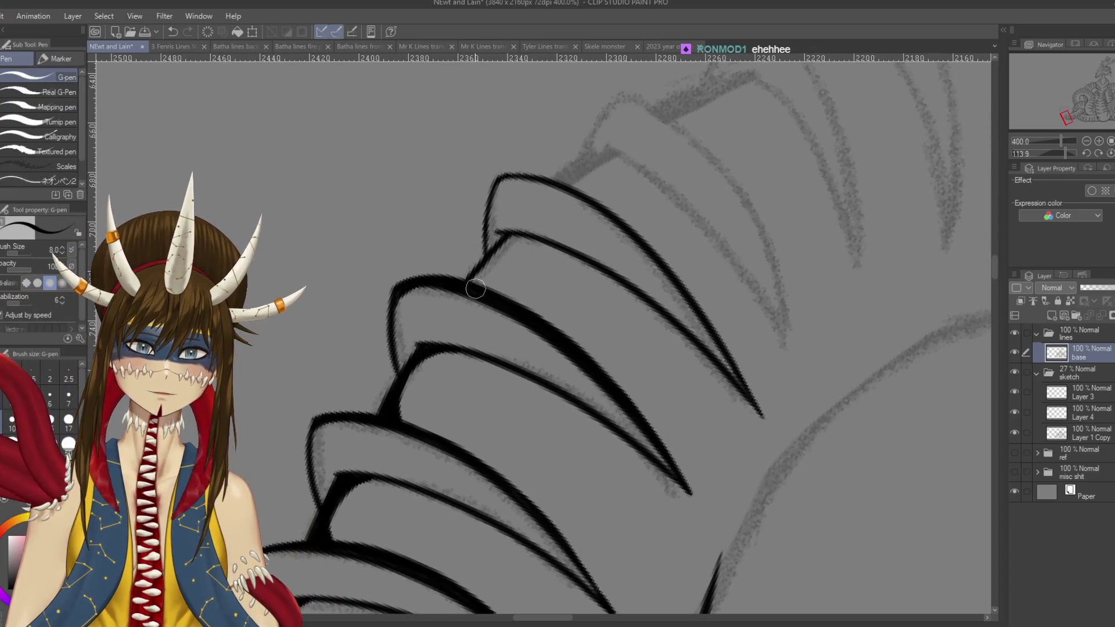
drag(465, 290, 526, 238)
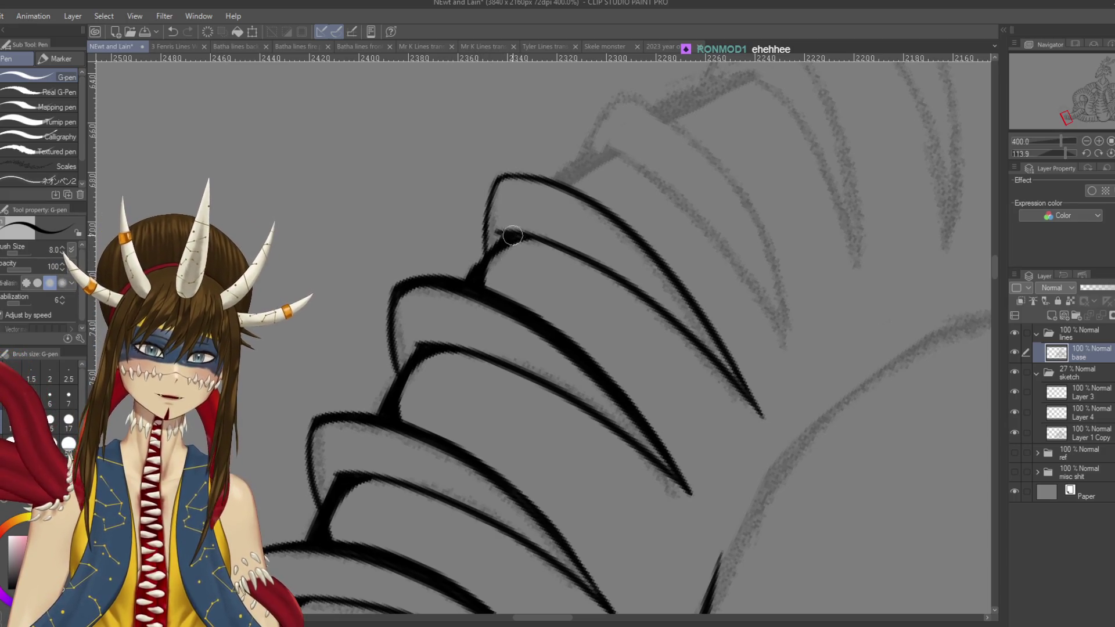
- With the canvas rotated so the claws point down, thicken the right claw's upper outer edge
drag(668, 465, 699, 386)
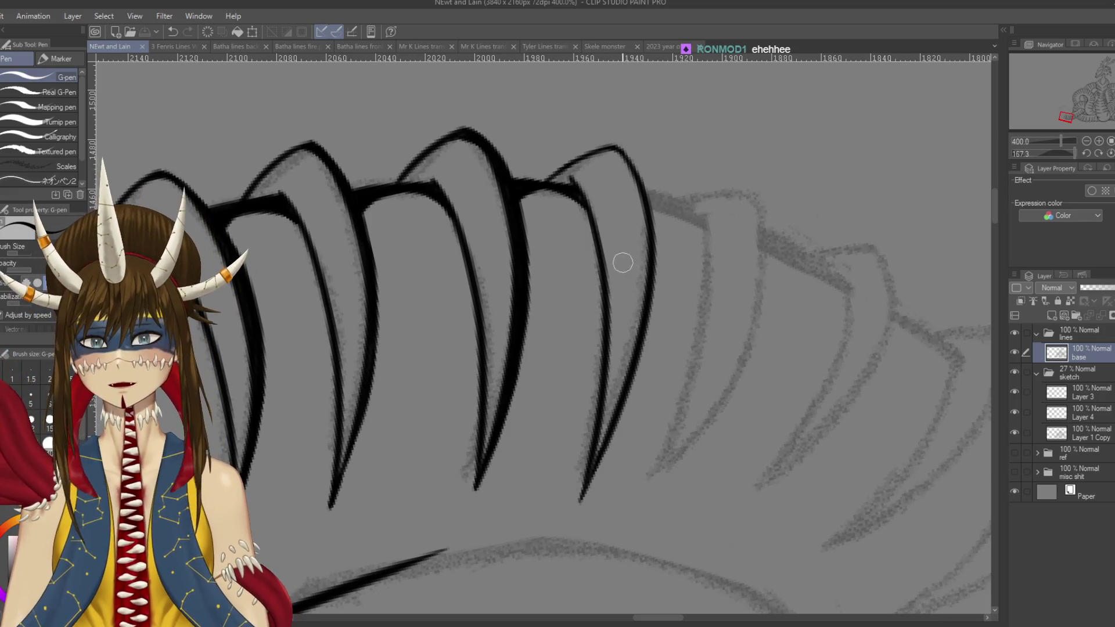
drag(312, 307, 302, 298)
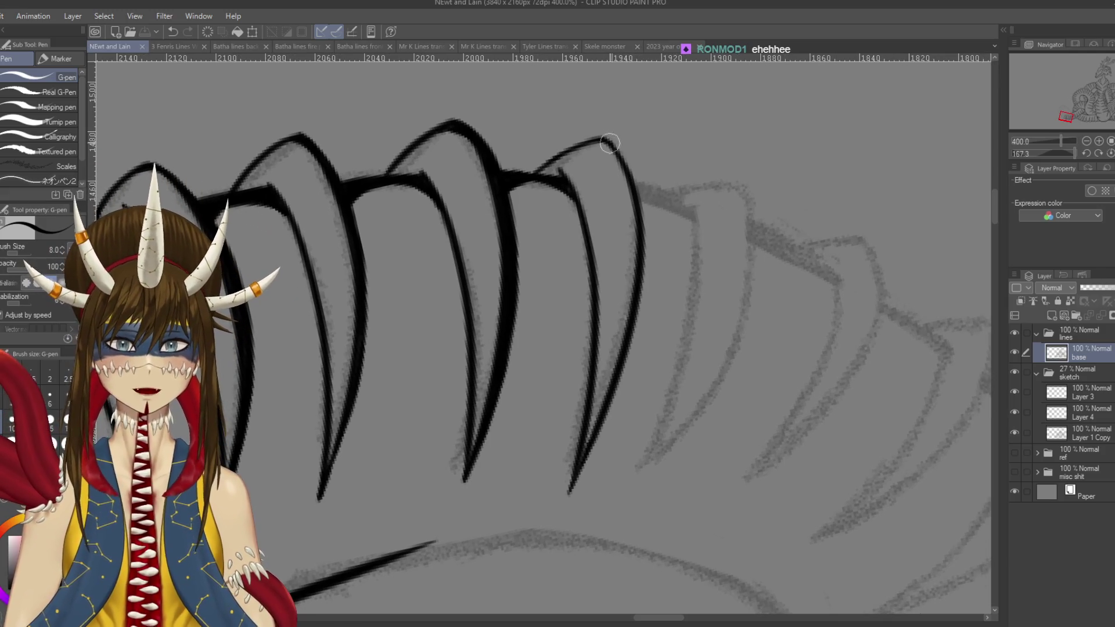
mouse_move(604, 139)
mouse_down()
mouse_move(638, 183)
mouse_move(652, 259)
mouse_up()
mouse_move(630, 180)
mouse_down()
mouse_move(650, 267)
mouse_move(638, 325)
mouse_up()
mouse_move(637, 205)
mouse_down()
mouse_move(646, 279)
mouse_move(580, 220)
mouse_move(645, 302)
mouse_up()
key(ctrl+z)
key(shift+space)
- Darken and thicken the lower part of the right claw's outer edge, undoing missed strokes
drag(625, 221, 645, 325)
drag(636, 247, 647, 357)
drag(646, 308, 647, 398)
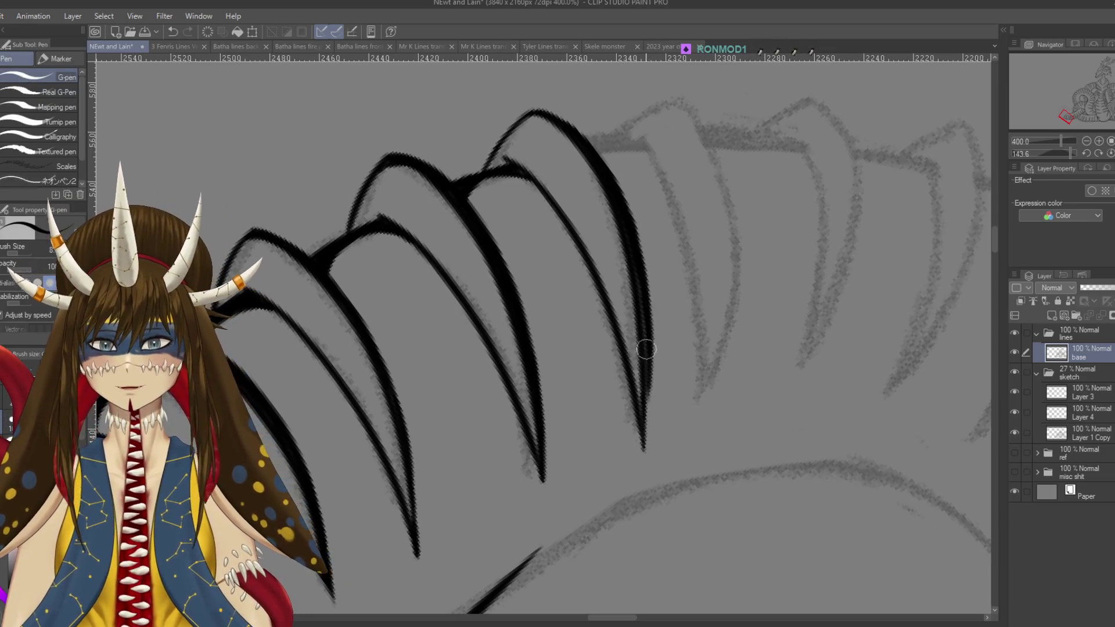
drag(630, 256, 647, 444)
drag(646, 401, 648, 465)
key(ctrl+z)
drag(645, 368, 644, 465)
key(ctrl+z)
drag(644, 372, 643, 465)
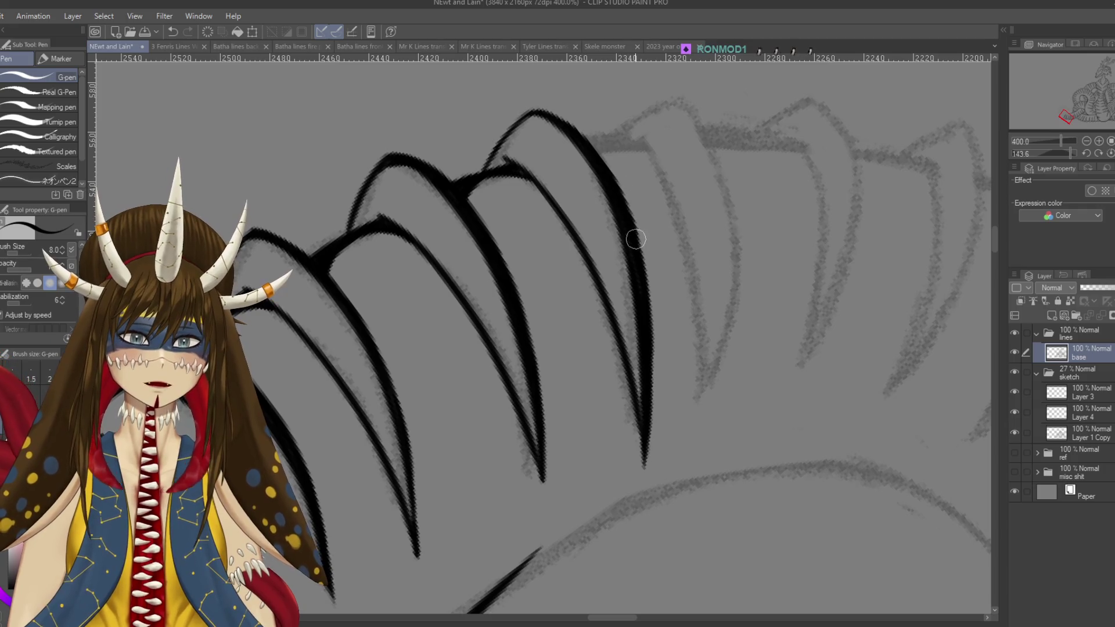
key(ctrl+z)
key(e)
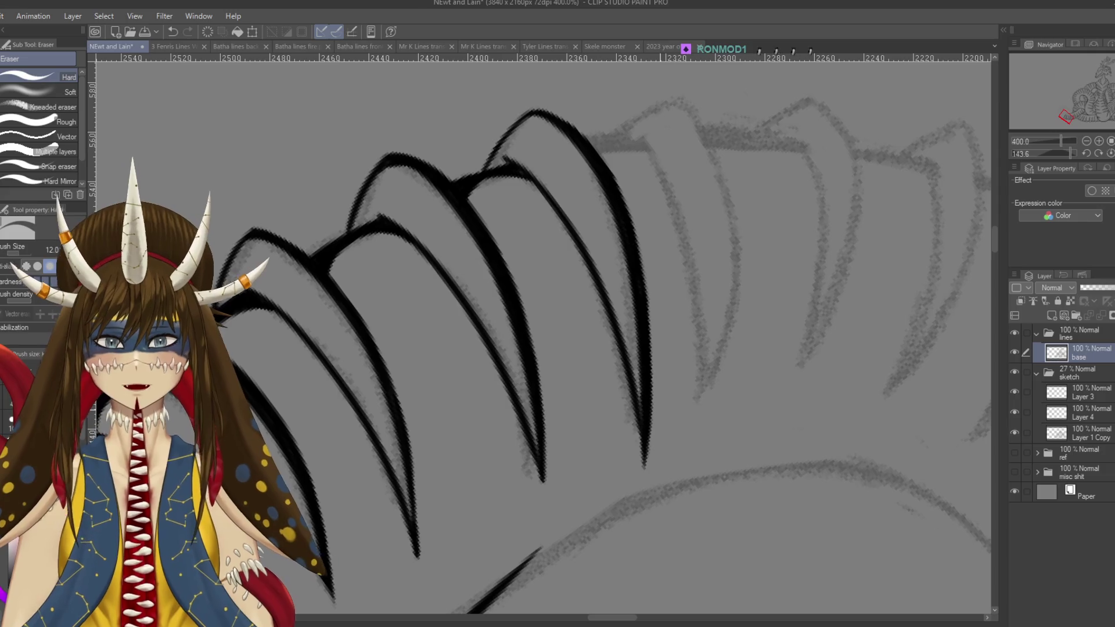
key(p)
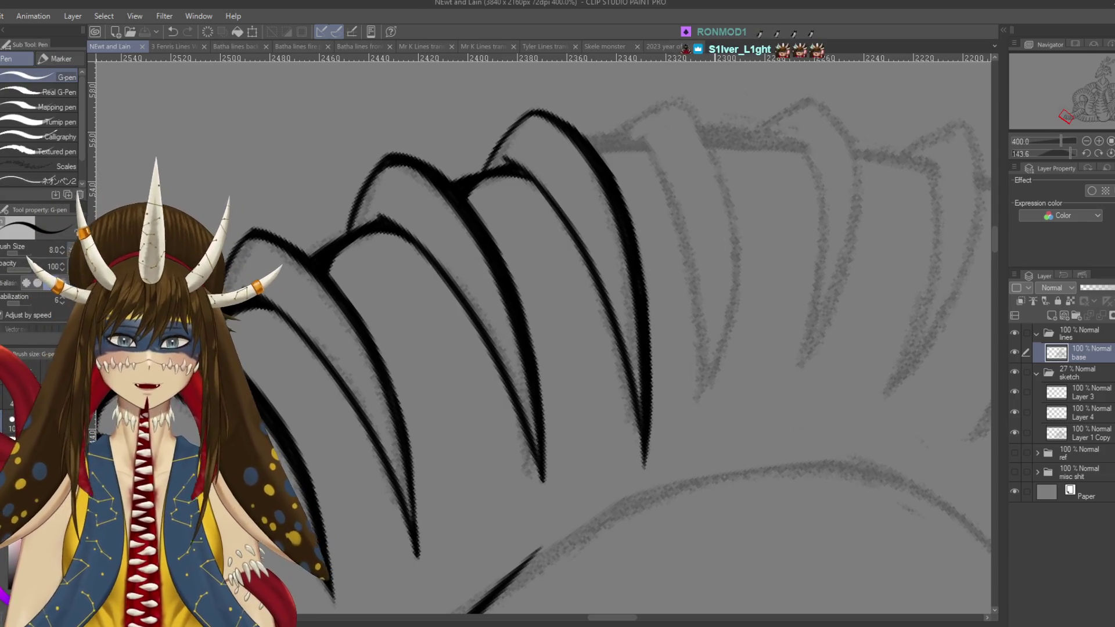
- Rotate and zoom out so the whole lower spike row is in view, then save
scroll(631, 222, up, 1)
mouse_move(696, 159)
mouse_down()
mouse_move(582, 134)
mouse_move(441, 207)
mouse_move(441, 290)
mouse_up()
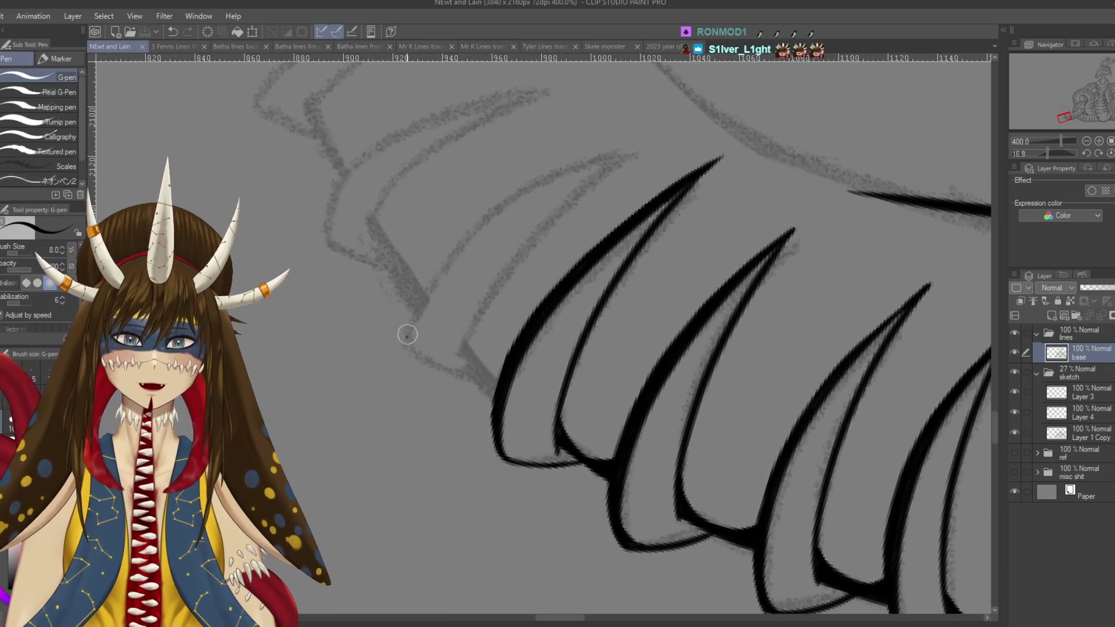
drag(407, 335, 601, 150)
key(ctrl+z)
mouse_move(404, 342)
mouse_down()
mouse_move(412, 307)
mouse_move(651, 116)
mouse_up()
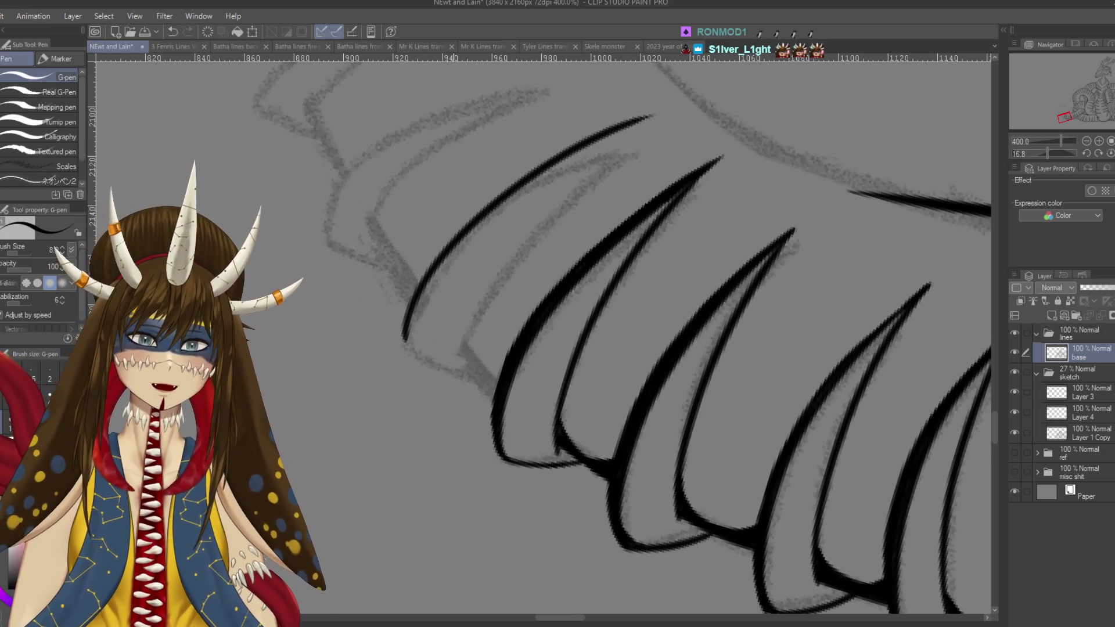
key(ctrl+z)
key(ctrl+minus)
key(ctrl+minus)
drag(540, 325, 604, 261)
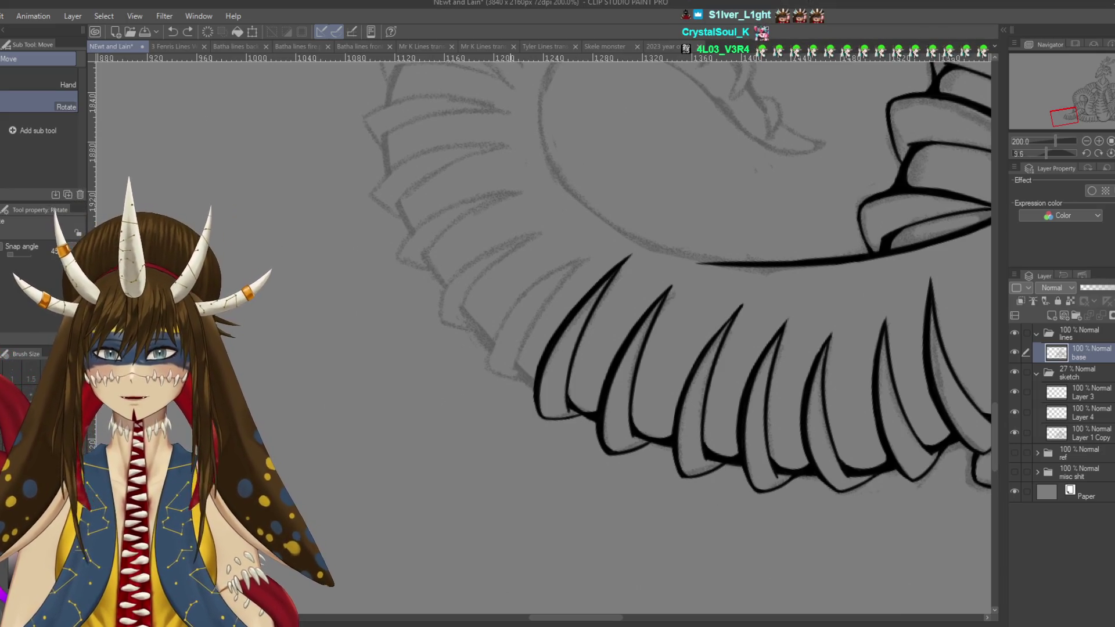
drag(697, 349, 702, 371)
key(p)
mouse_move(527, 338)
mouse_down()
mouse_move(553, 294)
mouse_move(550, 318)
mouse_up()
key(ctrl+s)
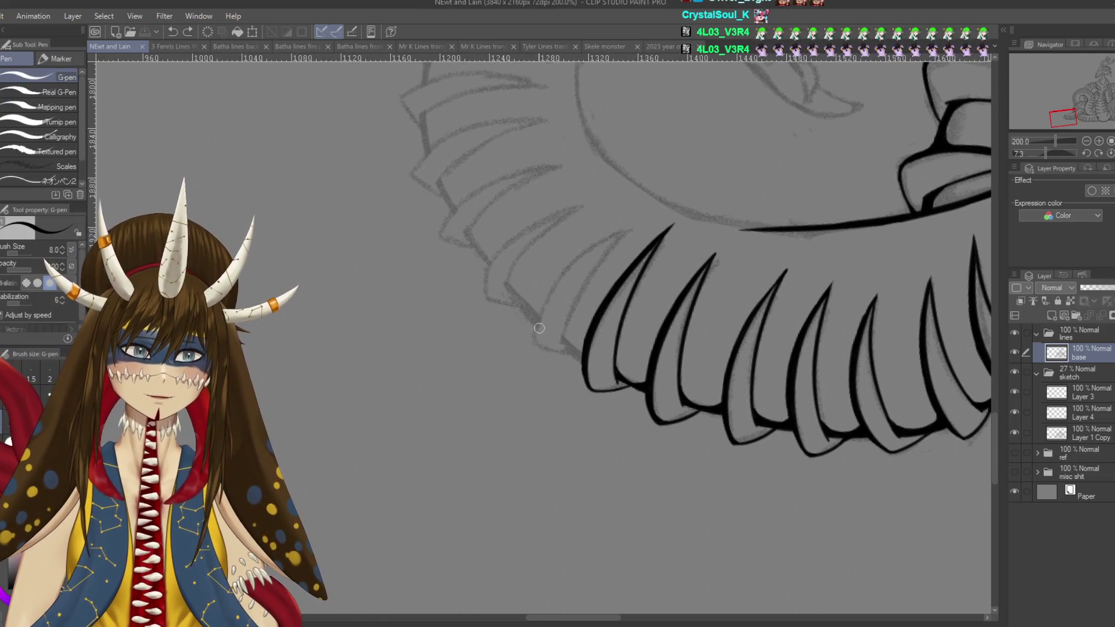
- Ink the leftmost lower spike's long black outer curve, retrying until it fits, and save
drag(535, 315, 620, 224)
key(ctrl+z)
mouse_move(538, 345)
mouse_down()
mouse_move(545, 309)
mouse_move(639, 227)
mouse_up()
key(ctrl+z)
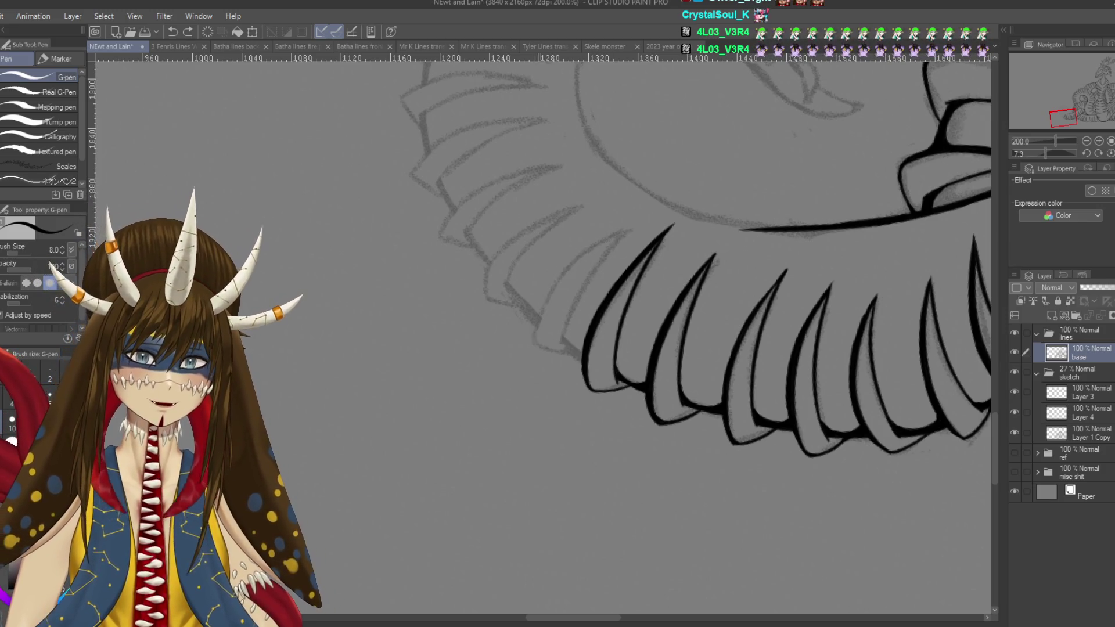
drag(534, 339, 635, 225)
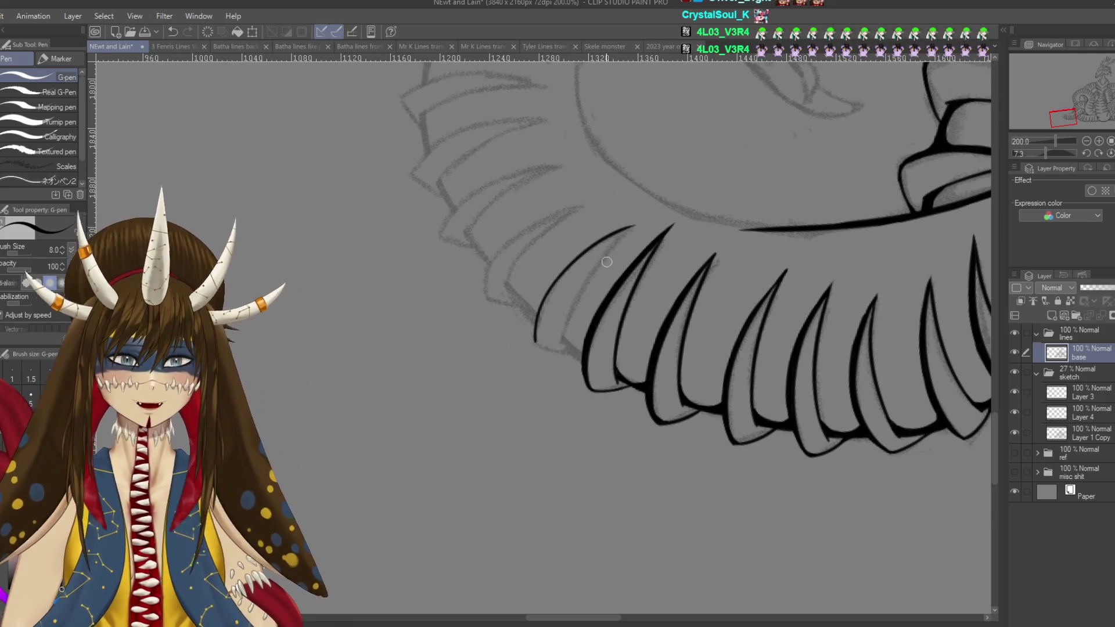
key(ctrl+z)
drag(535, 339, 635, 225)
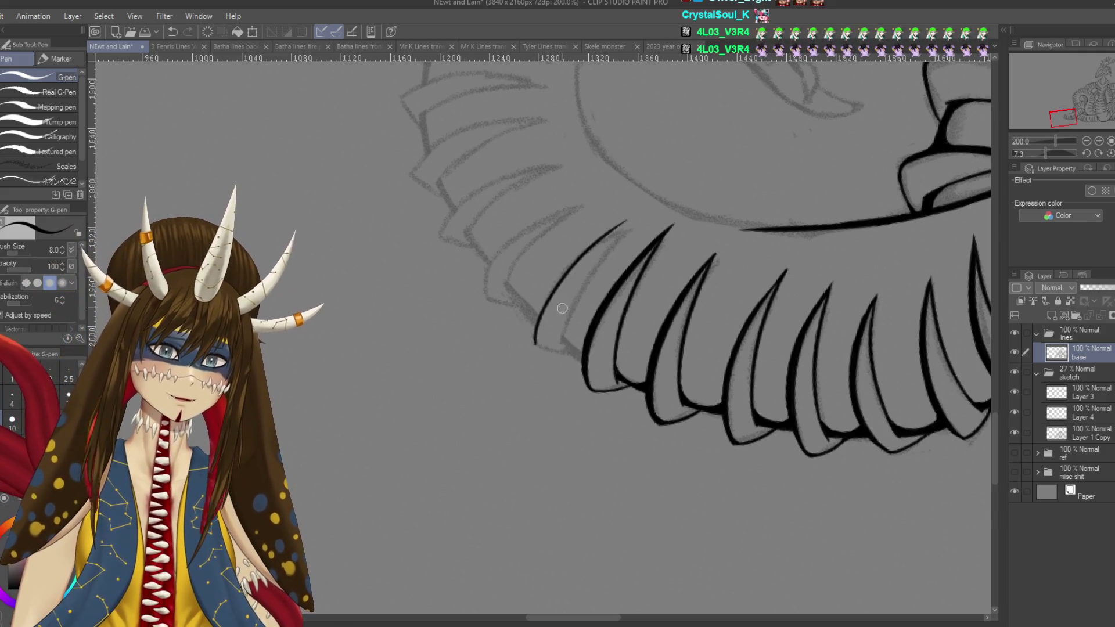
key(ctrl+z)
drag(535, 341, 634, 229)
key(ctrl+z)
mouse_move(535, 340)
mouse_down()
mouse_move(614, 234)
mouse_move(633, 227)
mouse_up()
key(ctrl+s)
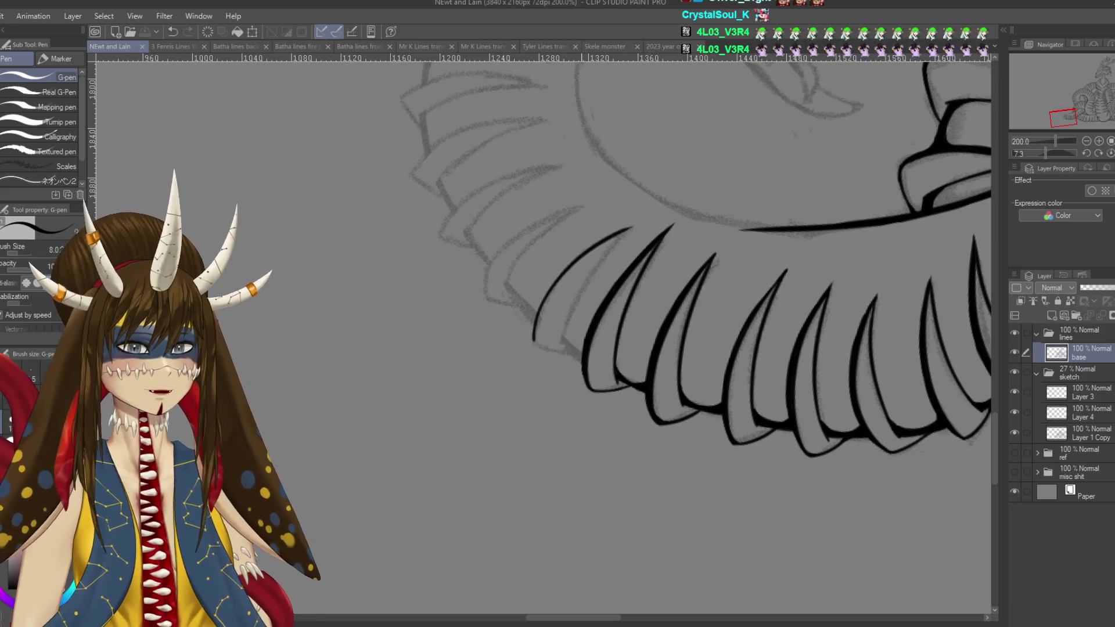
- Draw a thin inner line beside the leftmost spike's outer curve
scroll(577, 286, up, 2)
drag(726, 137, 607, 319)
key(ctrl+z)
mouse_move(728, 134)
mouse_down()
mouse_move(618, 266)
mouse_move(583, 375)
mouse_move(705, 152)
mouse_move(592, 357)
mouse_up()
key(ctrl+z)
key(ctrl+z)
drag(724, 133, 598, 333)
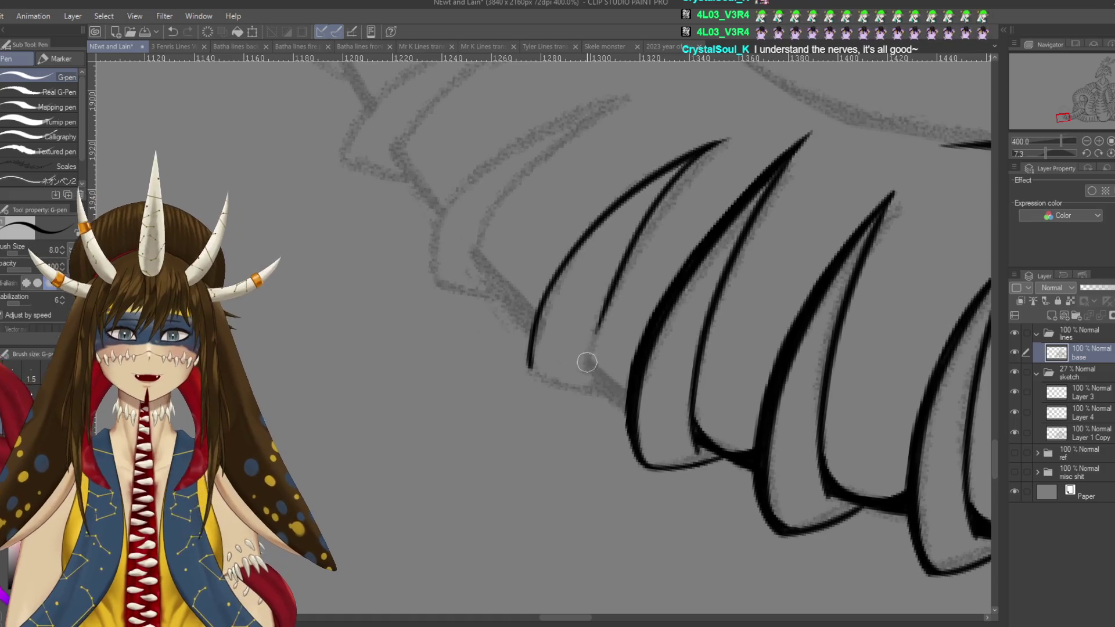
key(ctrl+z)
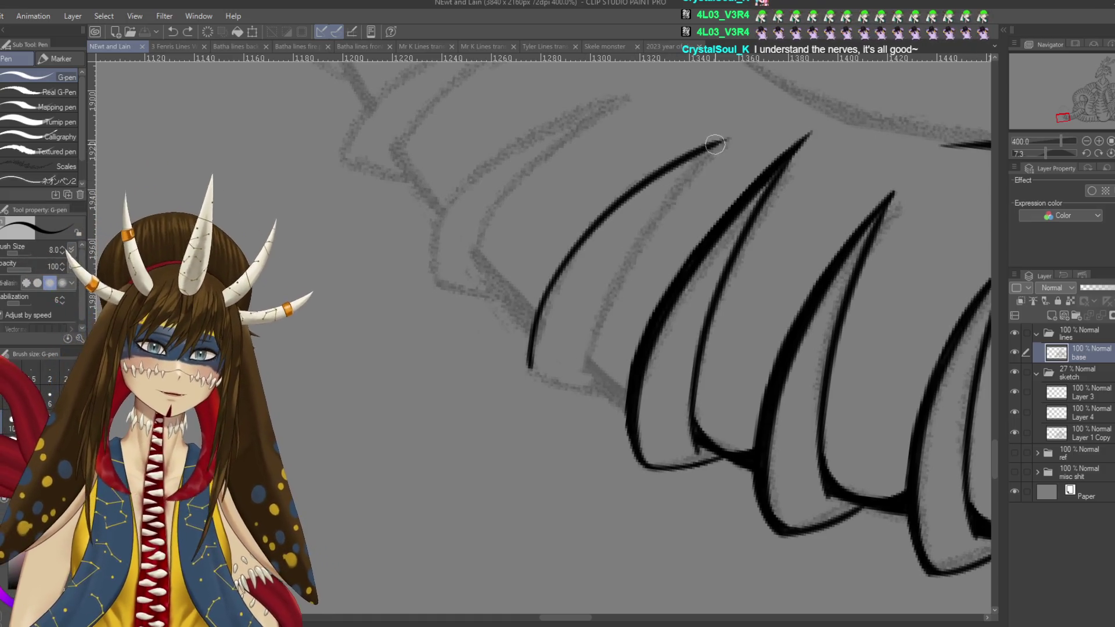
drag(723, 137, 580, 373)
mouse_move(597, 237)
mouse_down()
mouse_move(713, 231)
mouse_move(739, 293)
mouse_up()
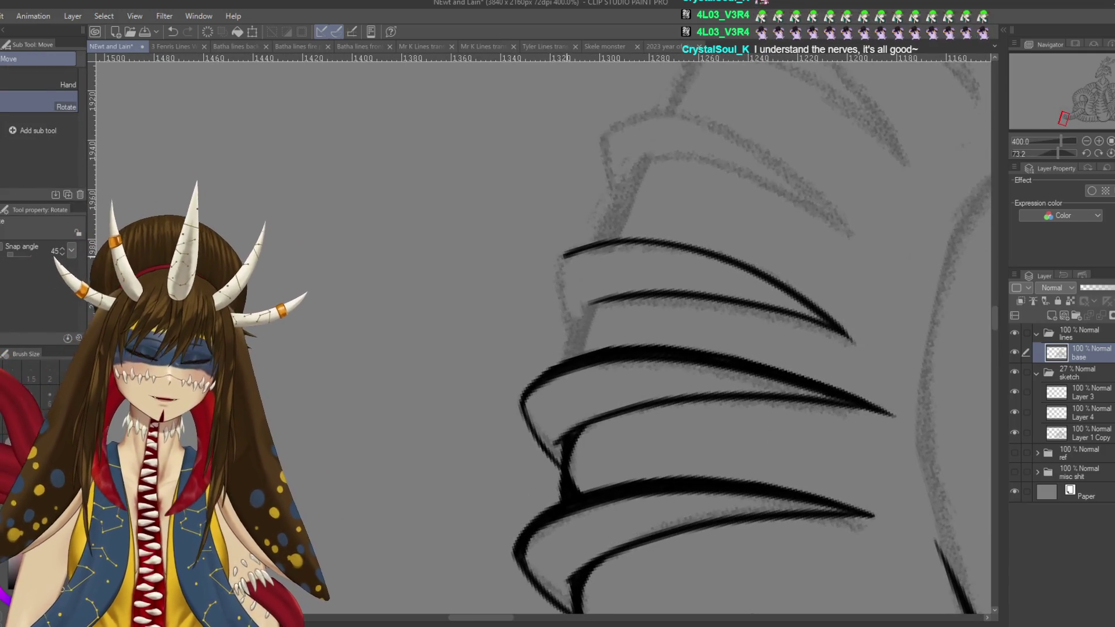
- Extend the top plate's left edge downward toward the plate beneath it
key(p)
drag(572, 248, 554, 297)
key(ctrl+z)
mouse_move(572, 249)
mouse_down()
mouse_move(553, 297)
mouse_move(581, 354)
mouse_move(604, 293)
mouse_up()
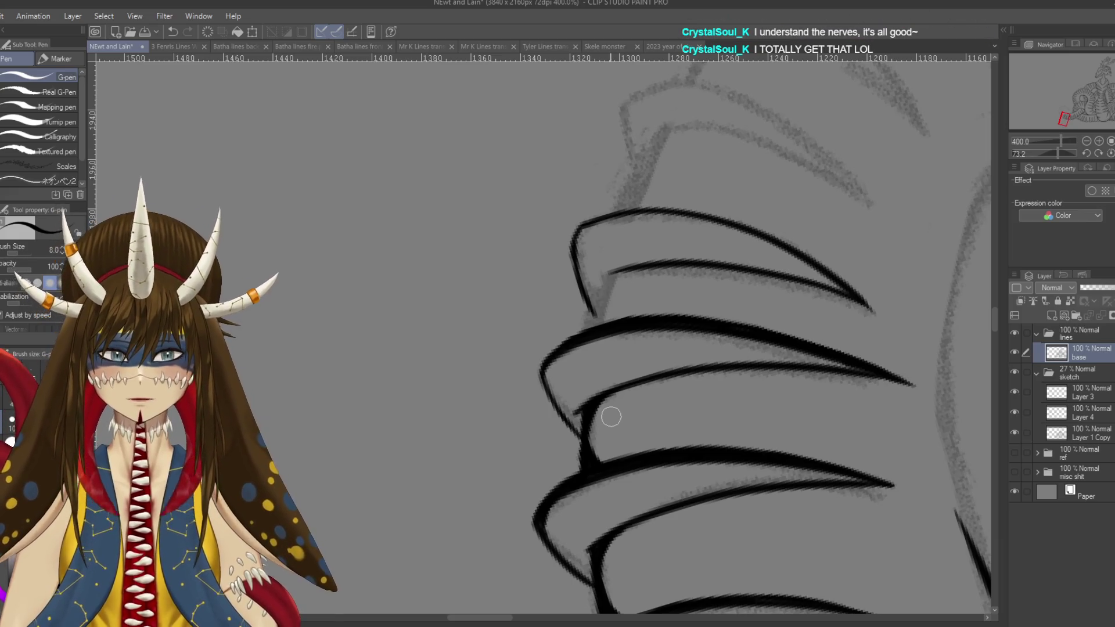
drag(662, 283, 686, 257)
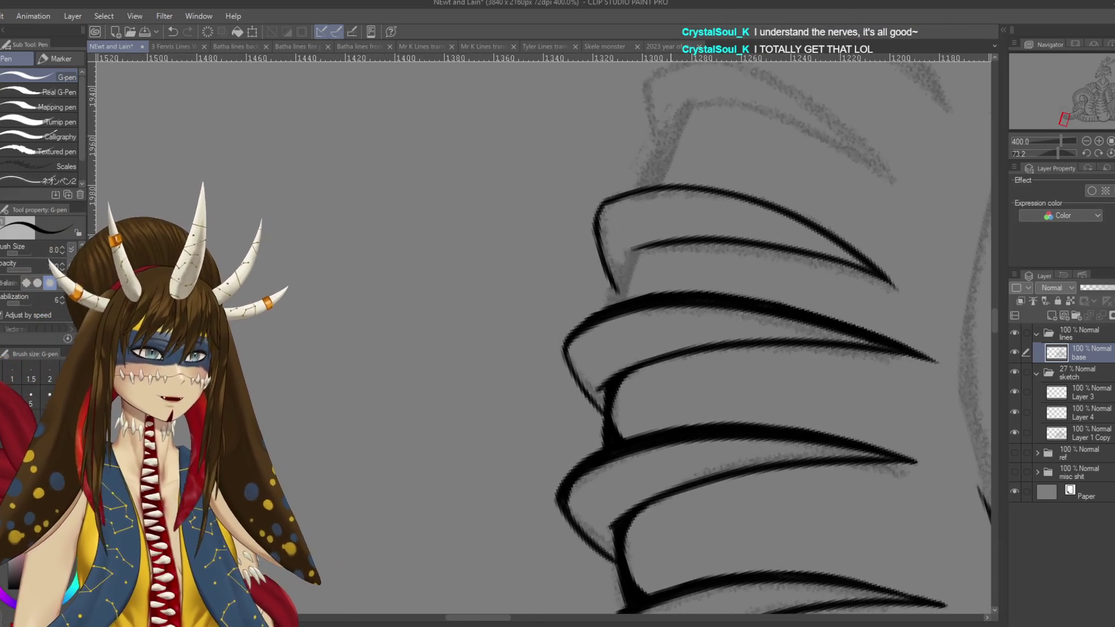
drag(616, 254, 628, 259)
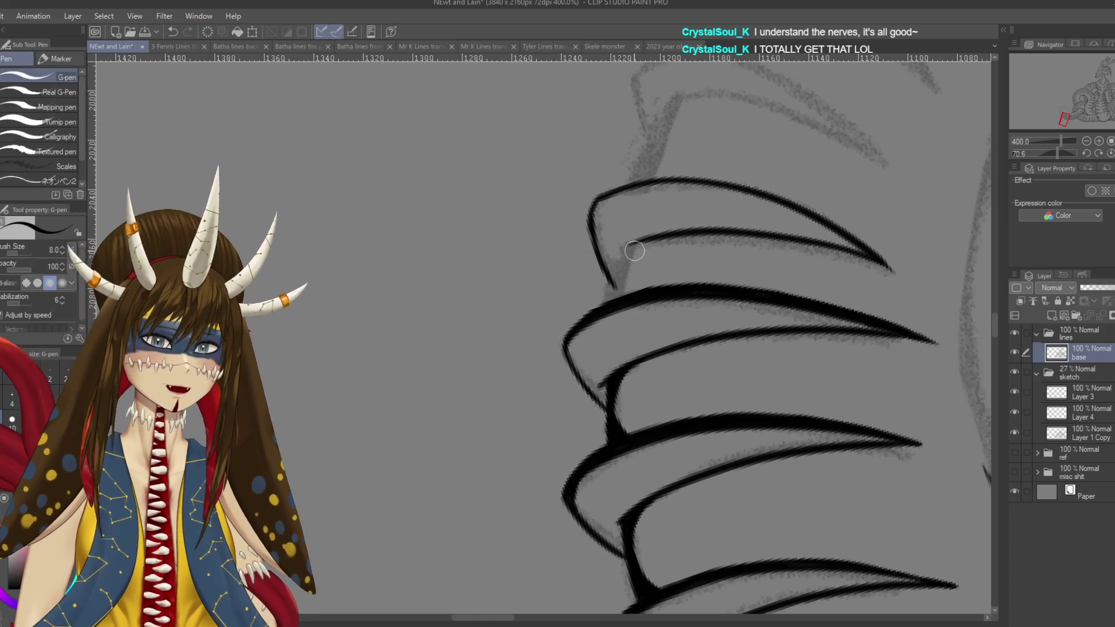
- Compare the plates with and without the short junction stroke, keeping the junction line
key(ctrl+z)
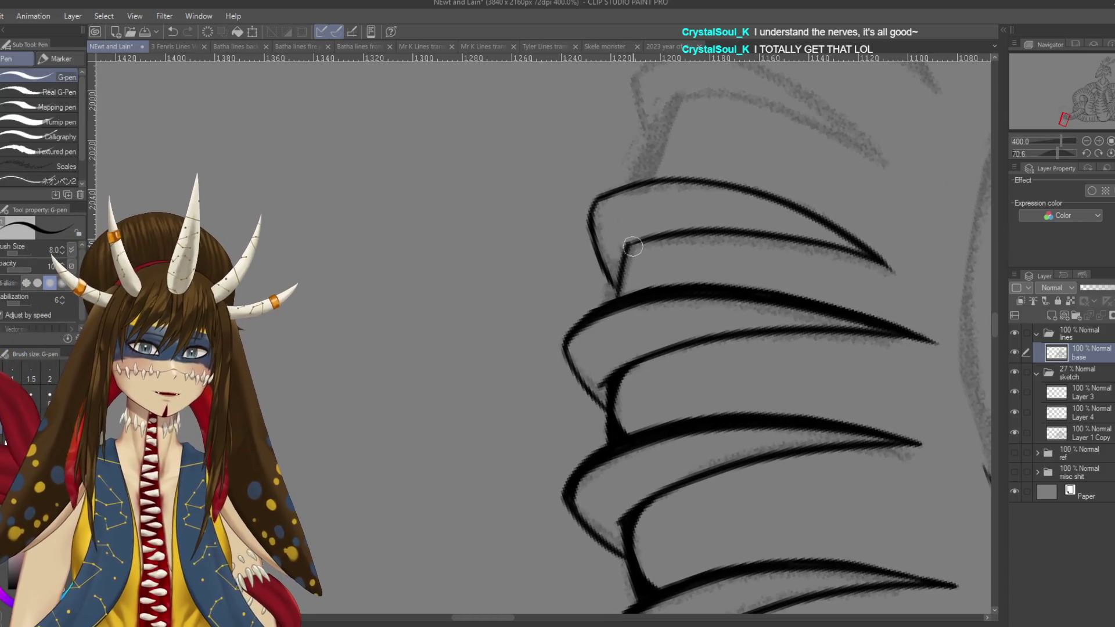
key(ctrl+y)
key(ctrl+z)
key(ctrl+y)
key(ctrl+z)
key(ctrl+y)
key(ctrl+y)
key(ctrl+z)
key(ctrl+y)
key(ctrl+z)
key(ctrl+y)
key(ctrl+z)
key(ctrl+y)
key(ctrl+z)
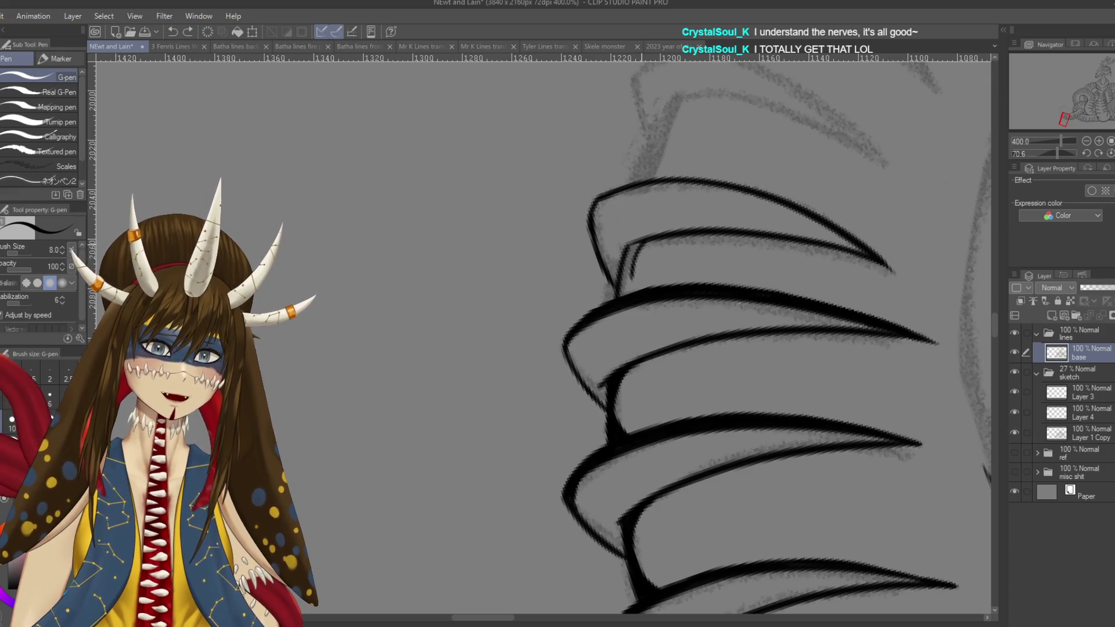
key(ctrl+y)
key(ctrl+z)
key(ctrl+y)
key(ctrl+y)
key(ctrl+z)
key(ctrl+y)
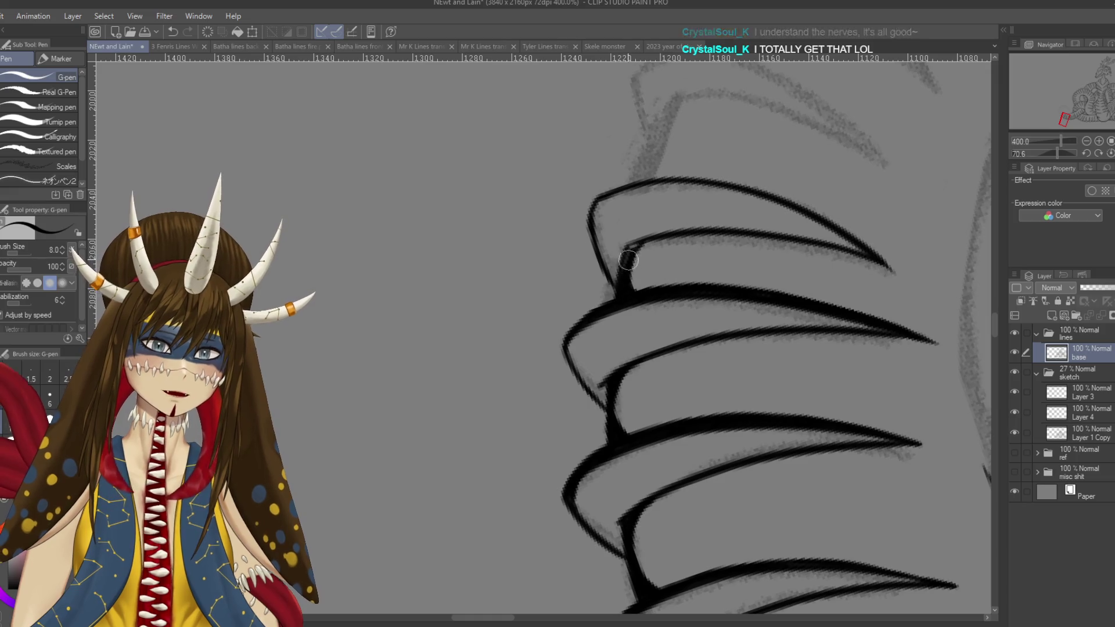
key(ctrl+z)
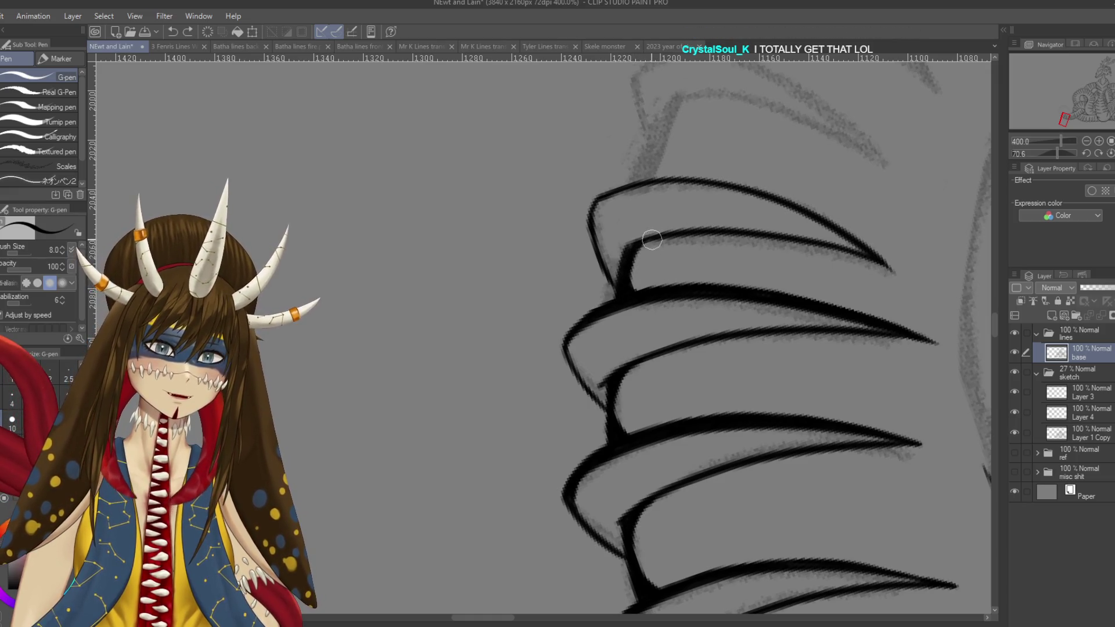
key(ctrl+y)
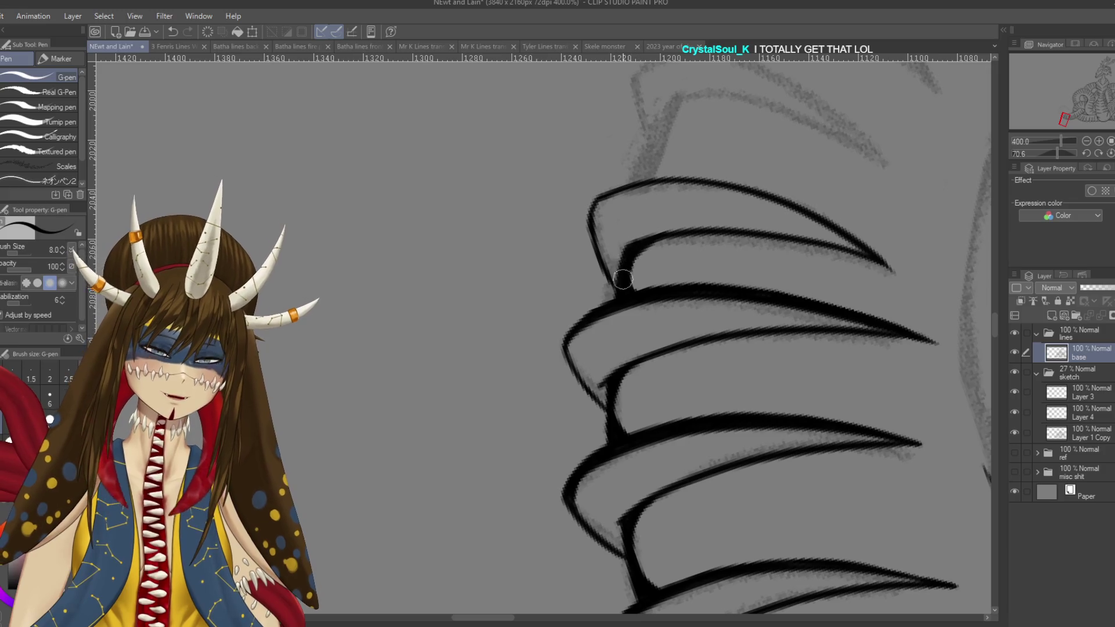
key(r)
drag(653, 285, 697, 360)
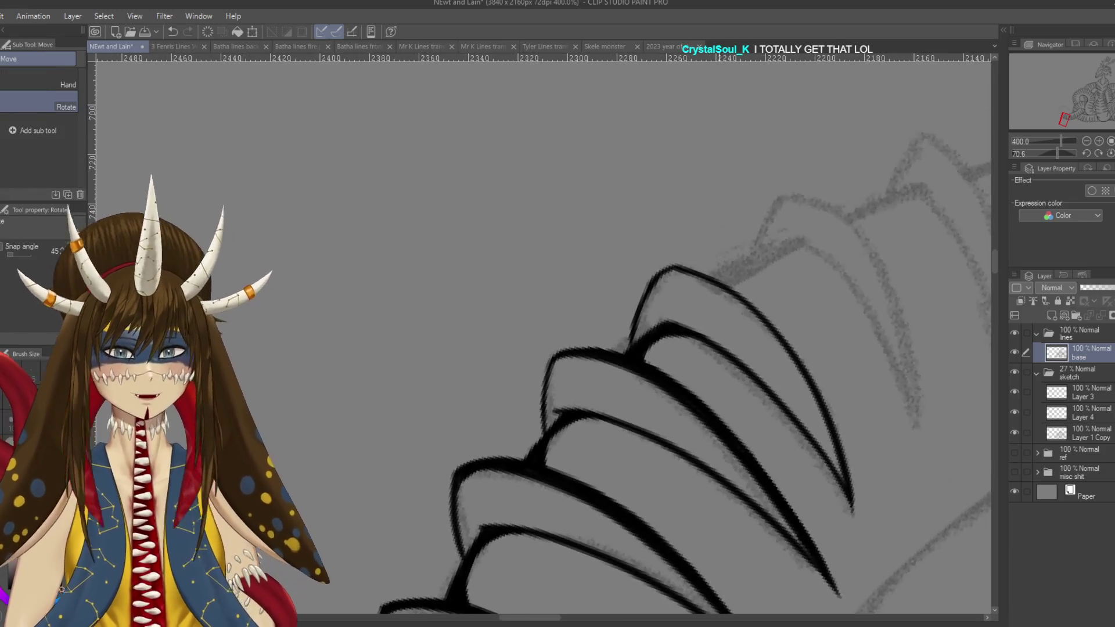
key(p)
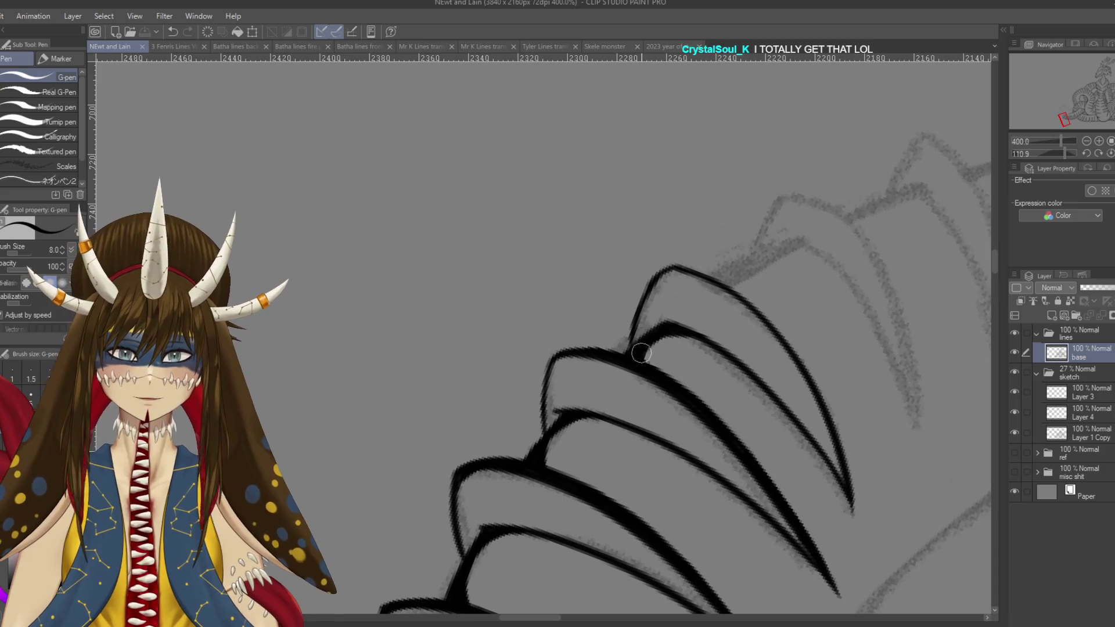